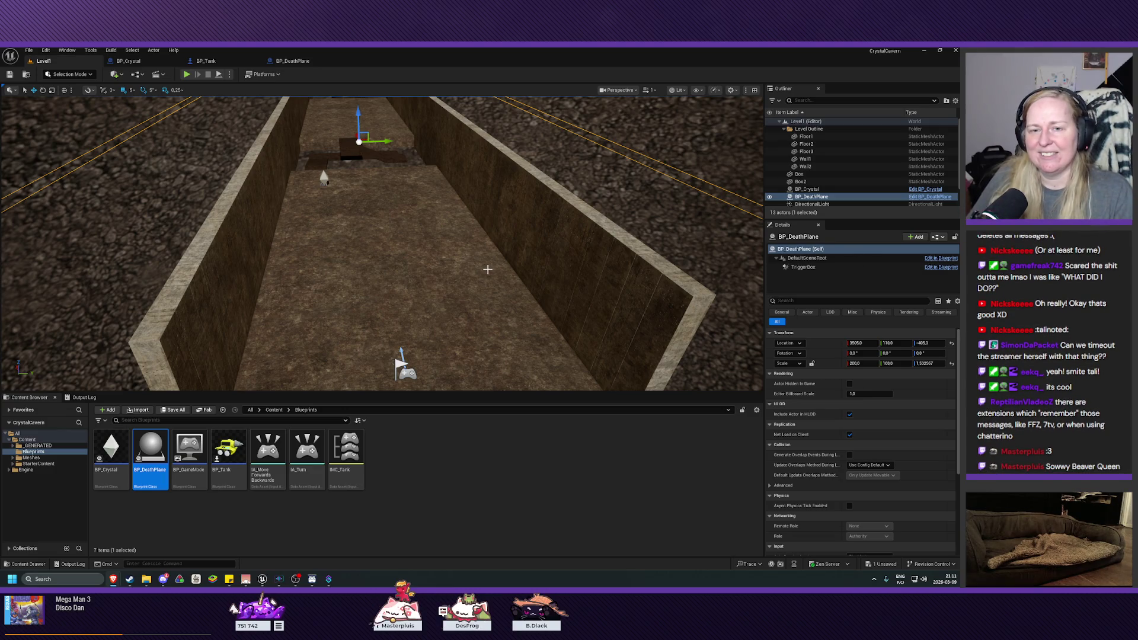
- Fly the camera along the CrystalCaverns corridor, then switch to Chrome's mega man 9 results
mouse_move(489, 280)
mouse_down()
mouse_move(488, 226)
mouse_move(504, 231)
mouse_up()
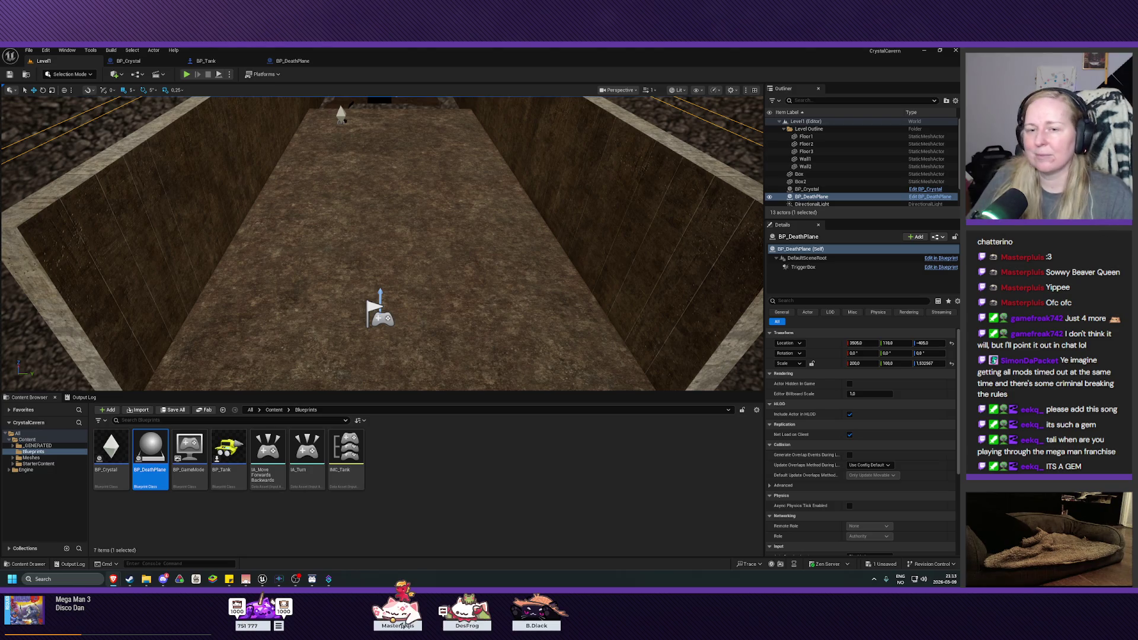
mouse_move(431, 286)
mouse_down()
mouse_move(403, 269)
mouse_move(405, 320)
mouse_up()
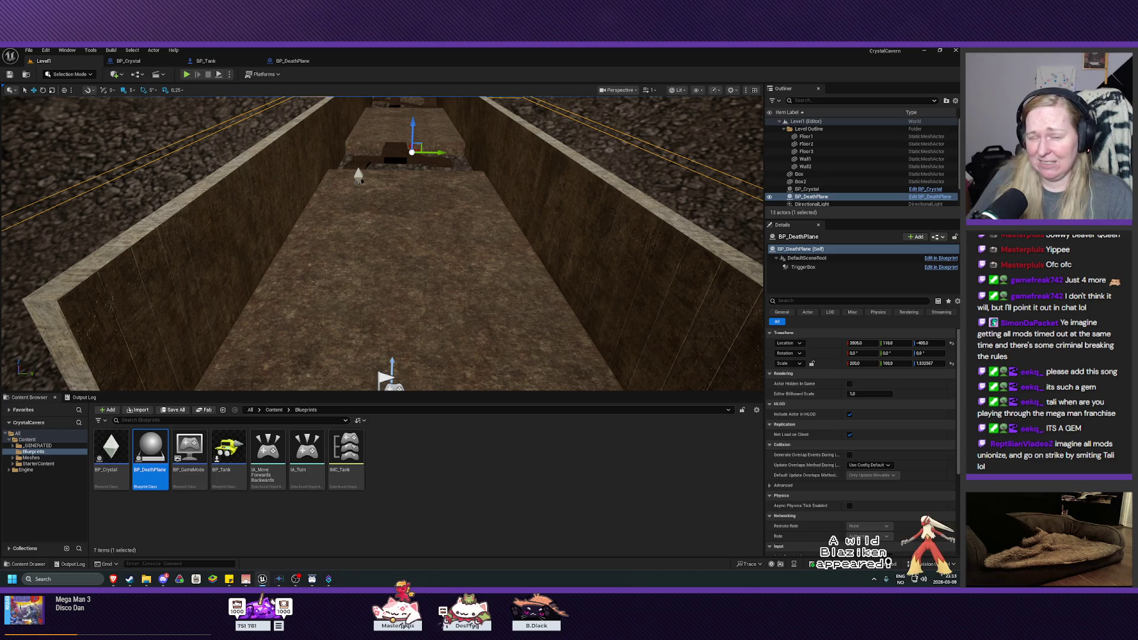
mouse_move(403, 321)
mouse_down()
mouse_move(404, 355)
mouse_move(427, 379)
mouse_up()
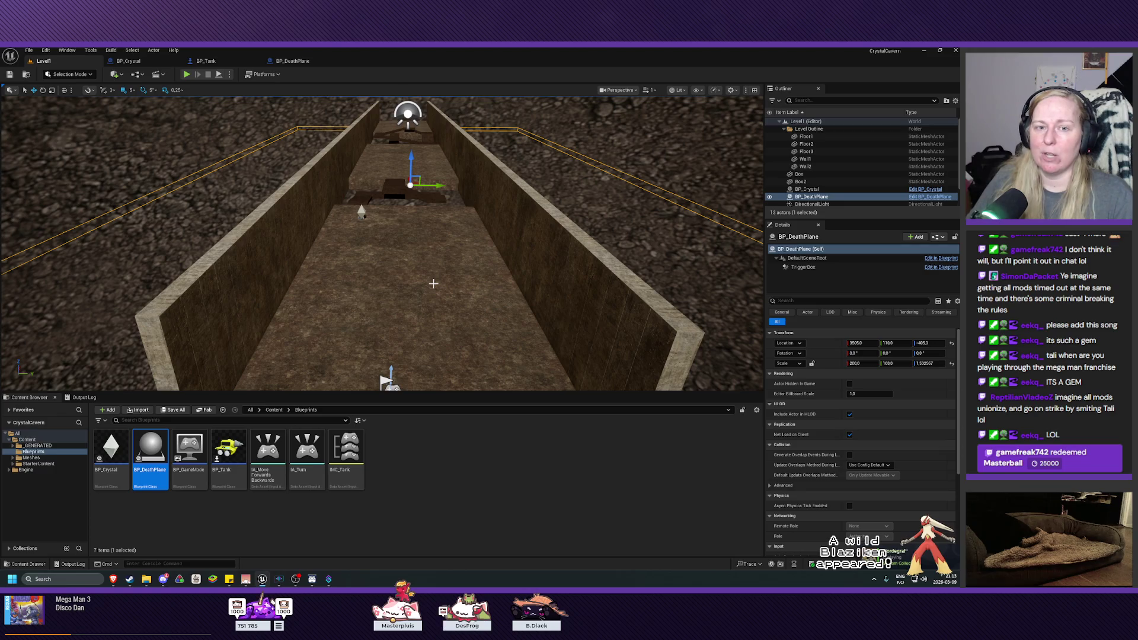
mouse_move(426, 303)
mouse_down()
mouse_move(412, 261)
mouse_move(427, 291)
mouse_up()
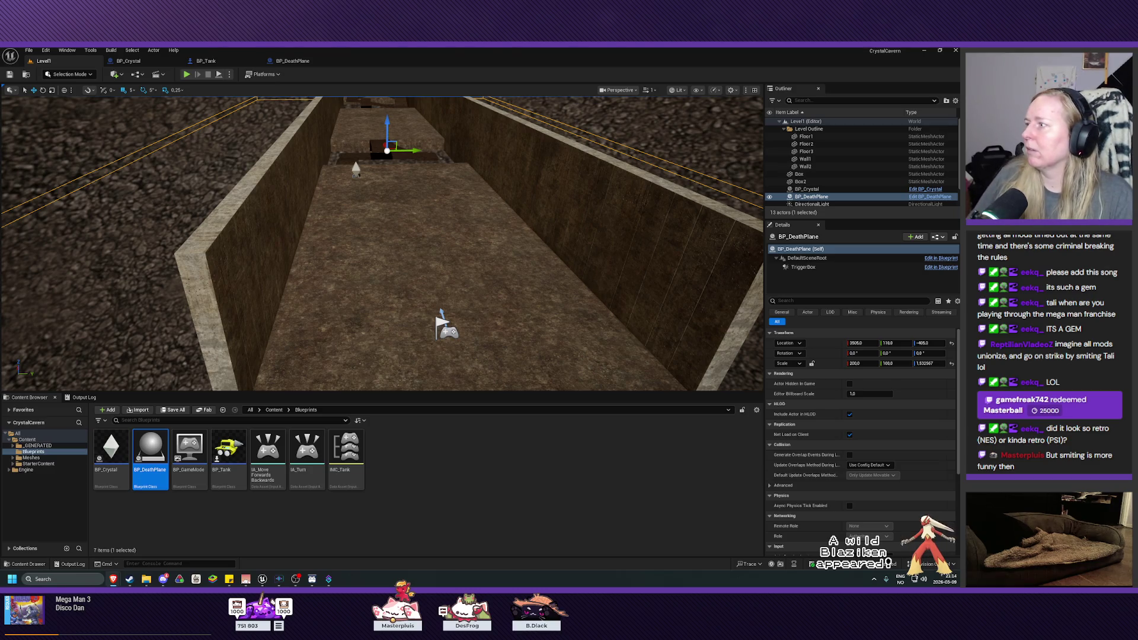
key(alt+Tab)
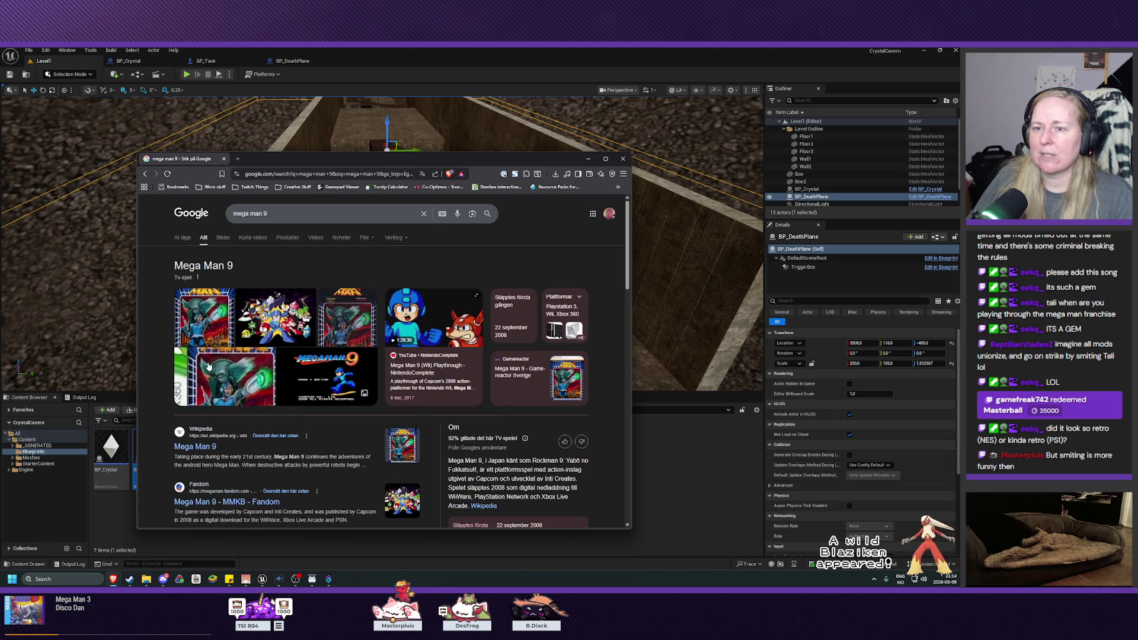
- Maximize Chrome and browse the mega man 9 image results, previewing the Eurogamer image
click(606, 159)
click(216, 273)
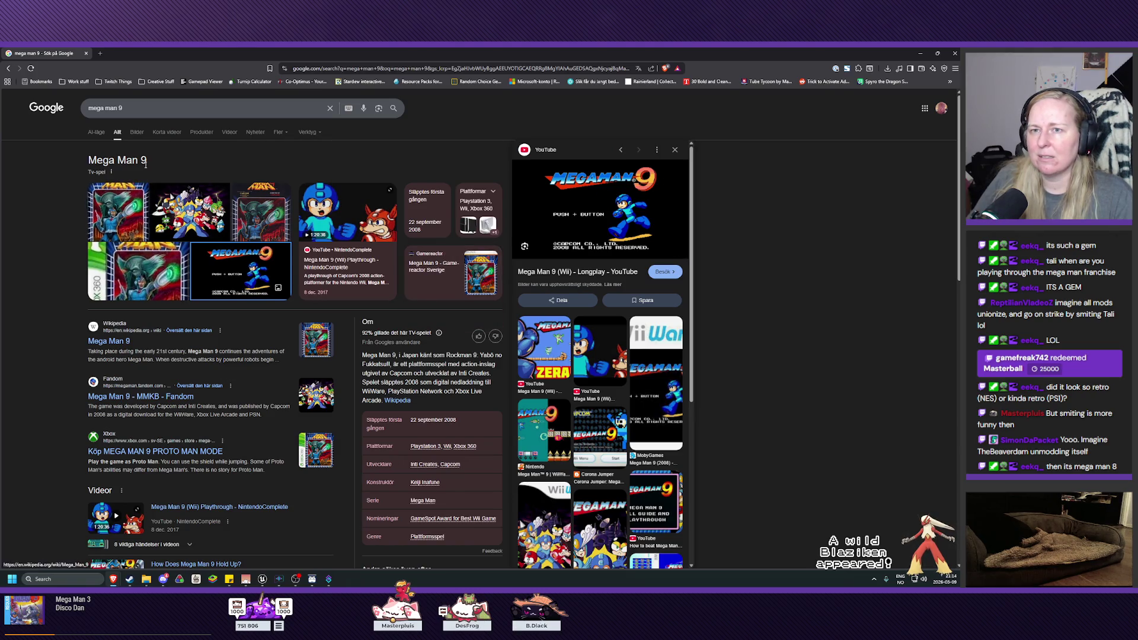
click(137, 132)
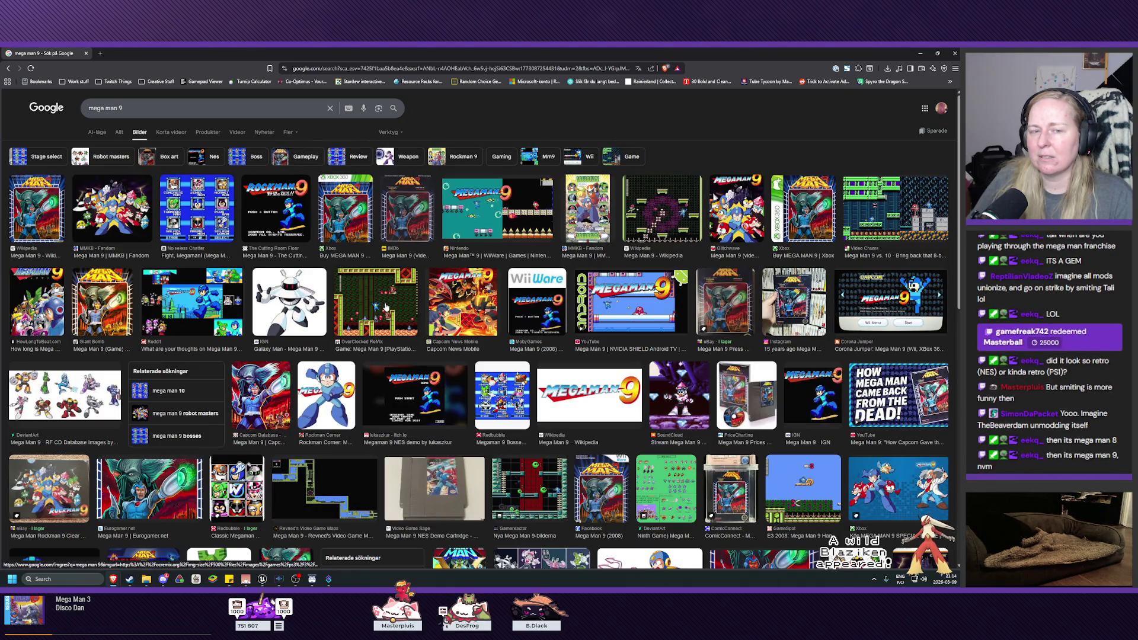
scroll(386, 306, down, 4)
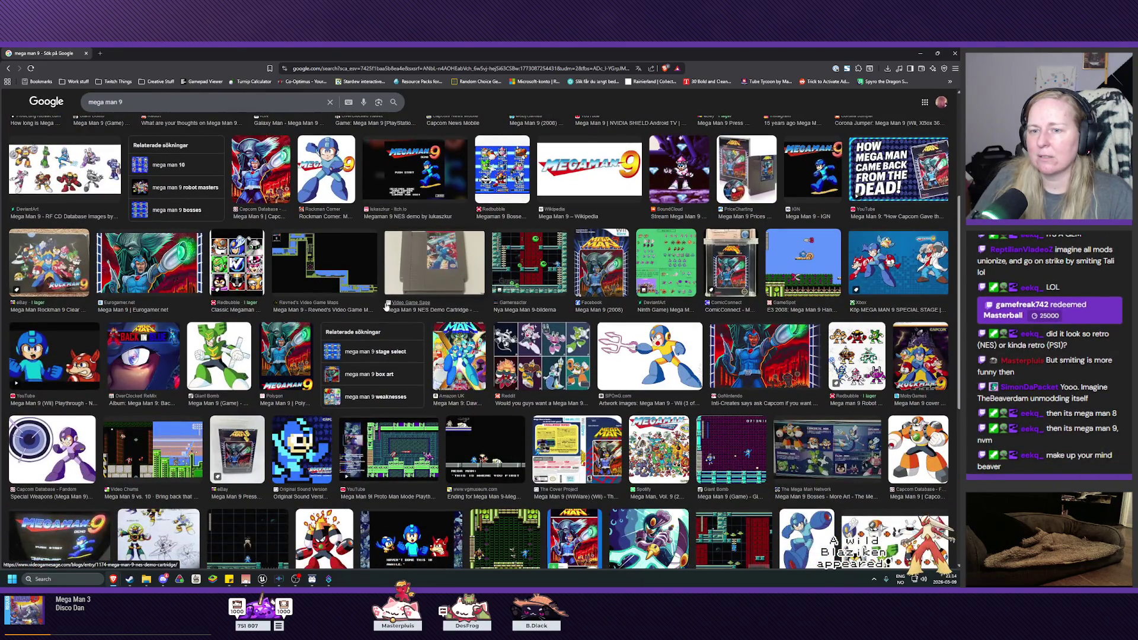
scroll(386, 306, down, 3)
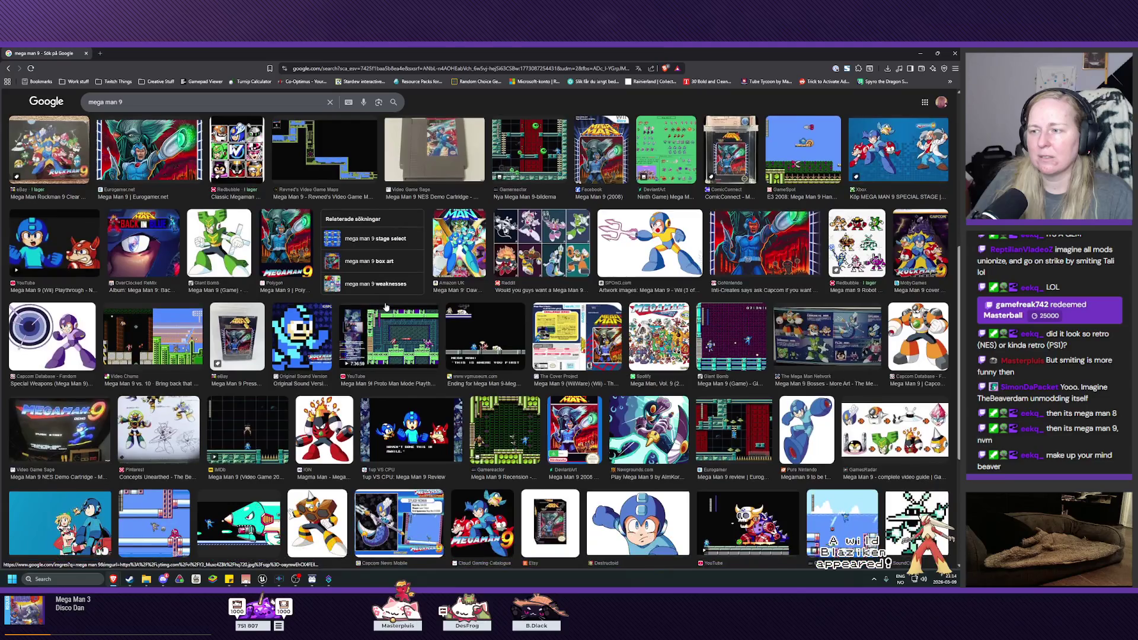
scroll(386, 306, down, 5)
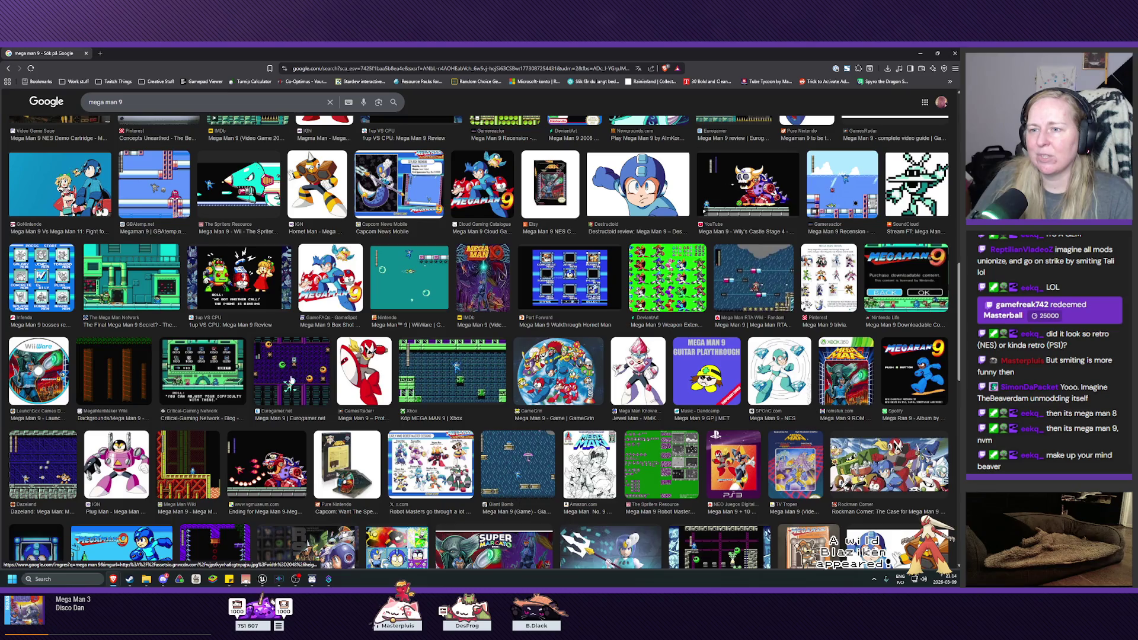
click(291, 368)
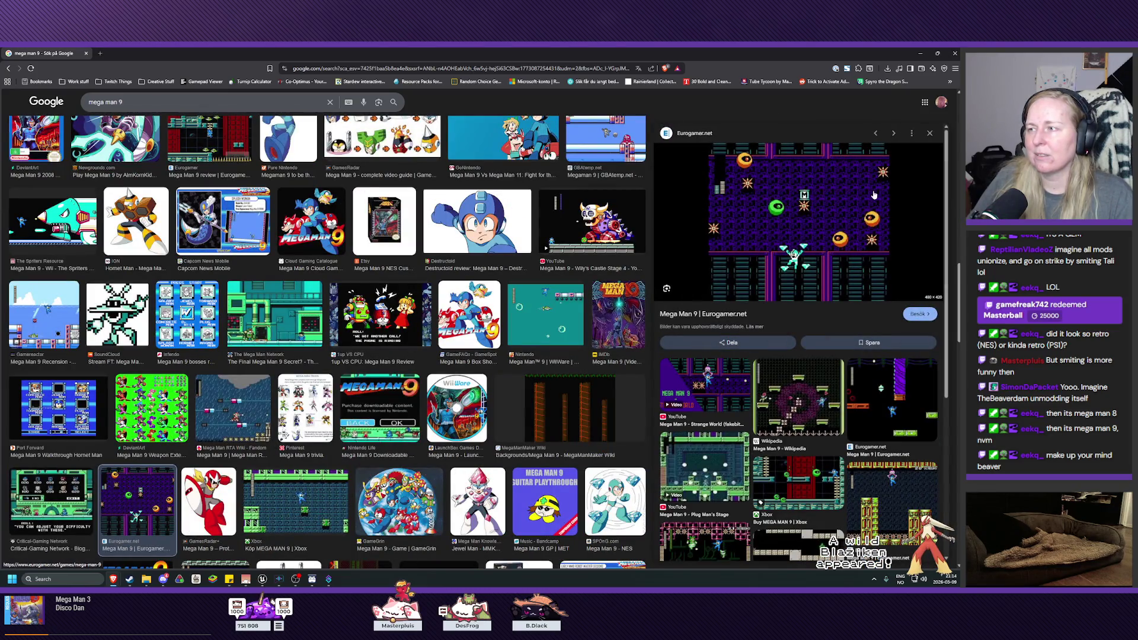
click(930, 133)
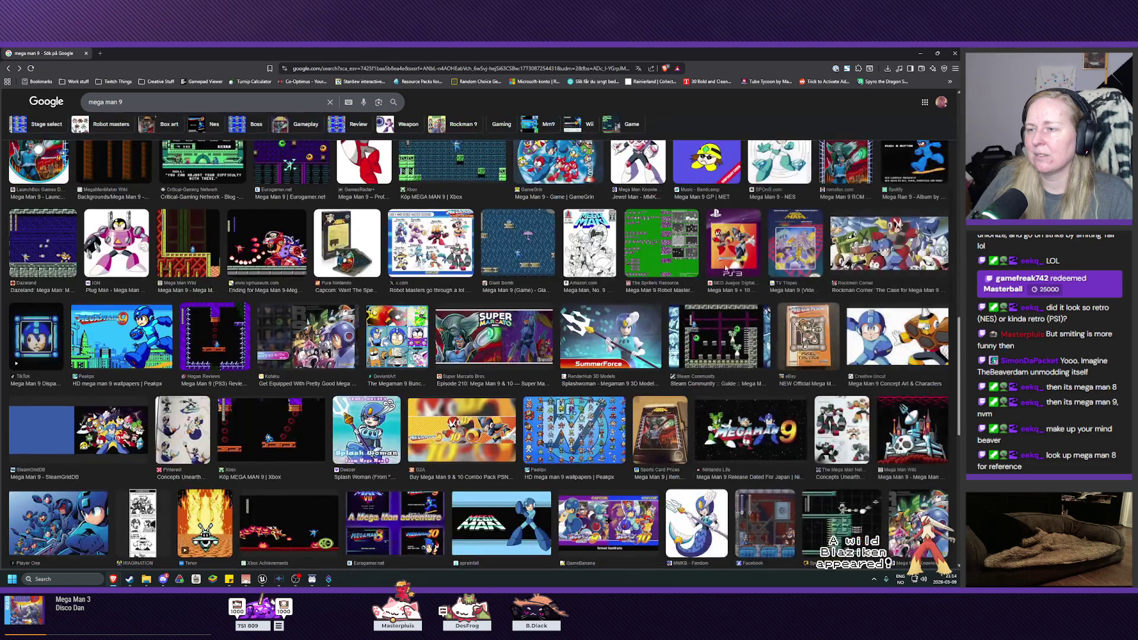
scroll(534, 354, up, 2)
scroll(534, 354, up, 15)
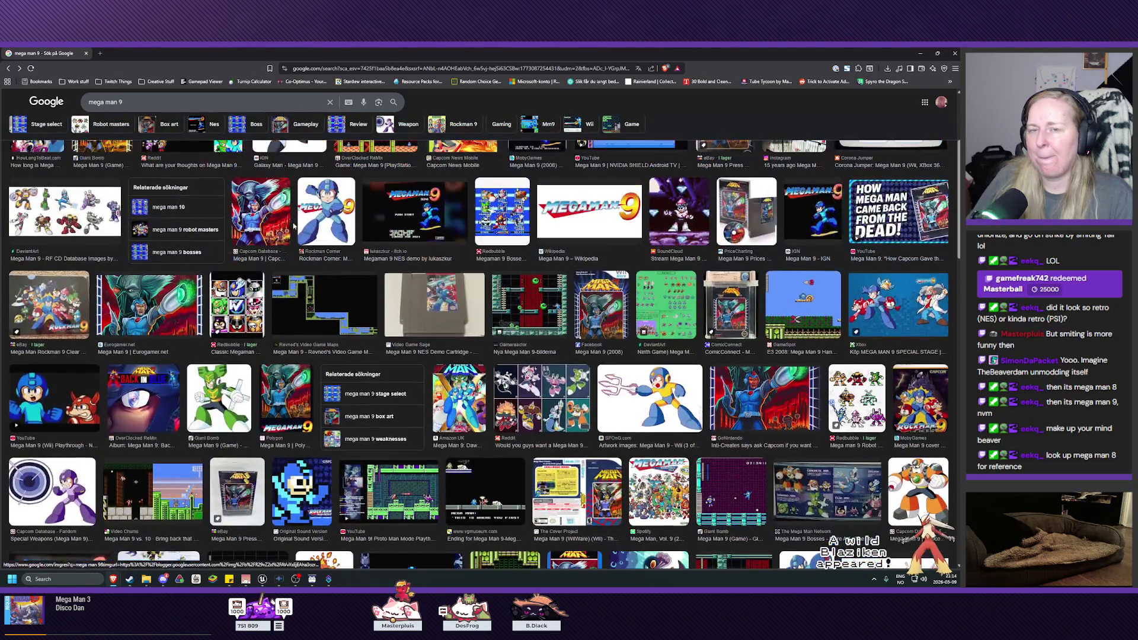
- Search for 'mega man 8', preview its video and PS1 review results, then close the browser
click(153, 109)
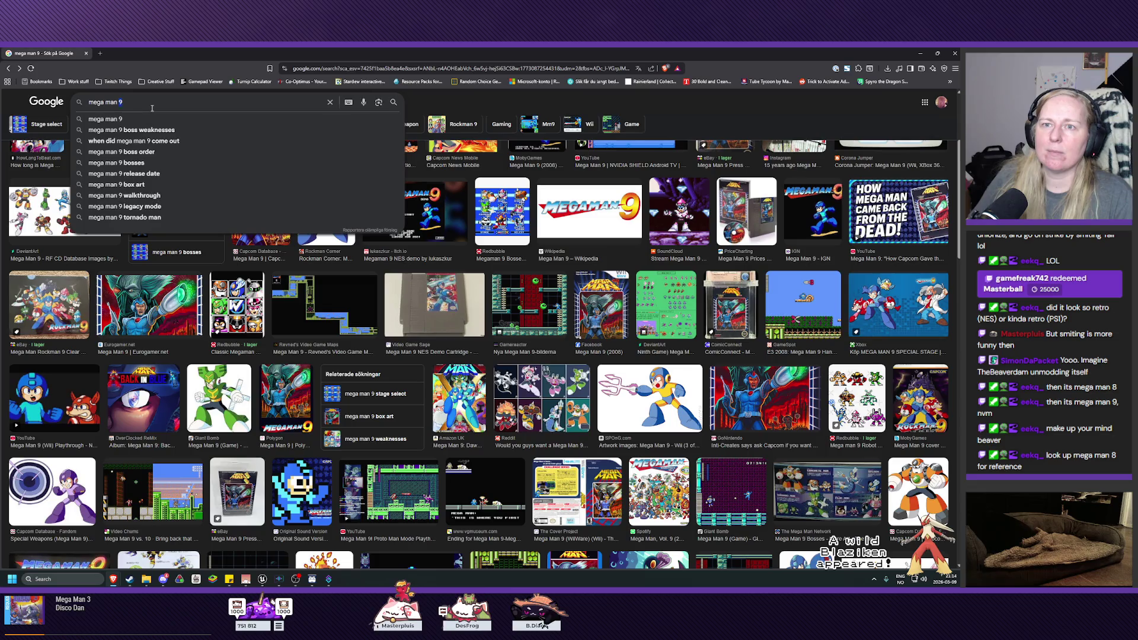
key(BackSpace)
text(8)
key(Return)
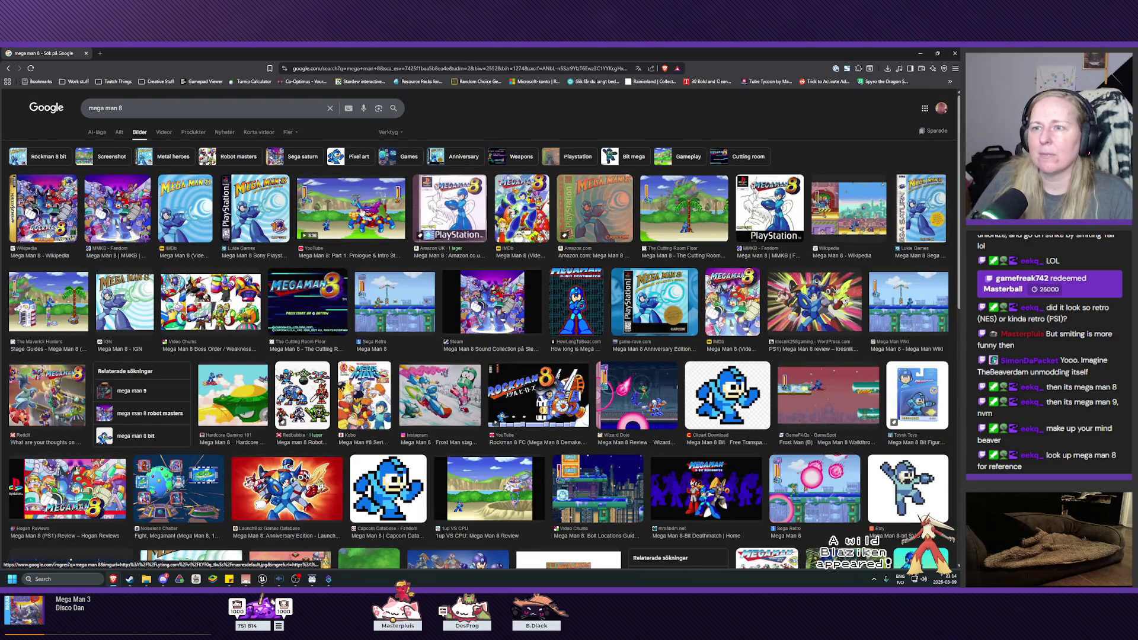
click(465, 263)
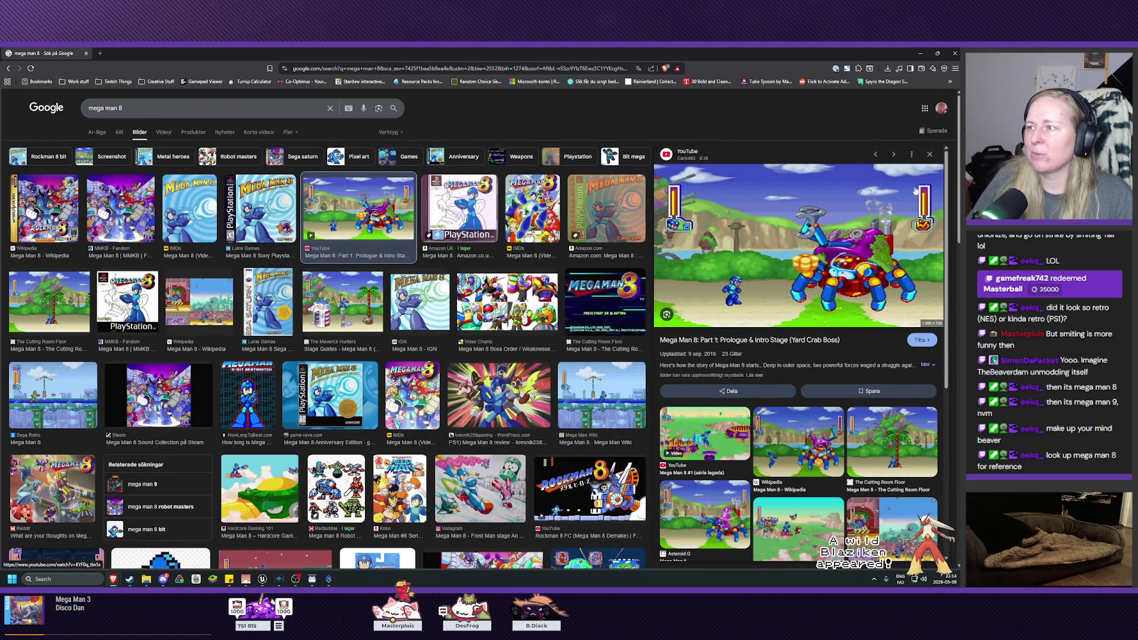
click(930, 155)
scroll(306, 448, down, 2)
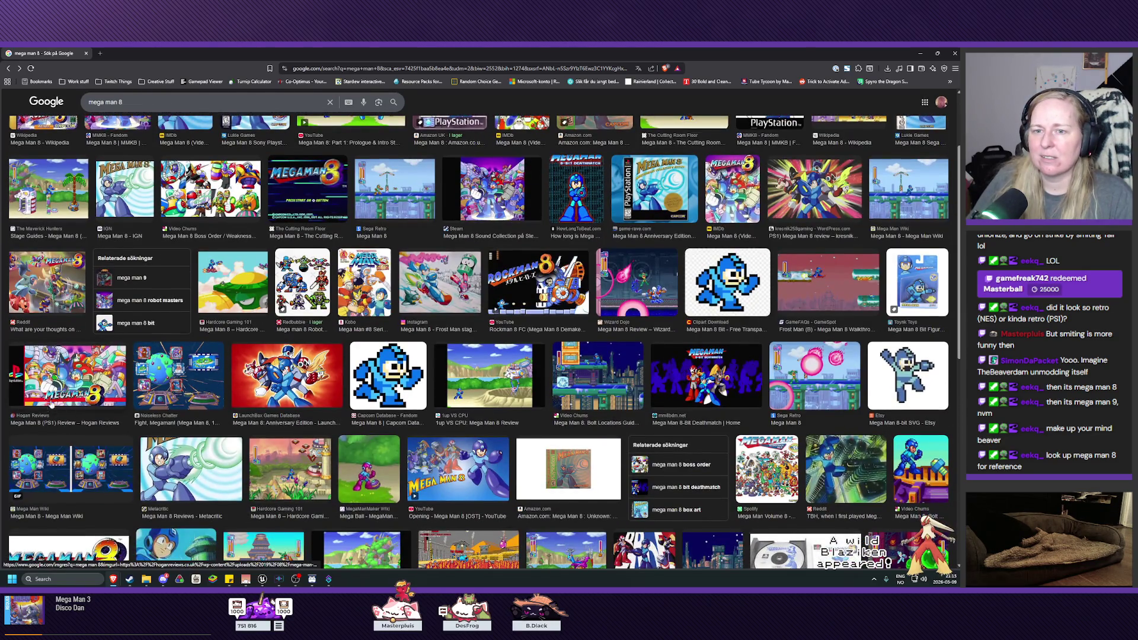
click(70, 386)
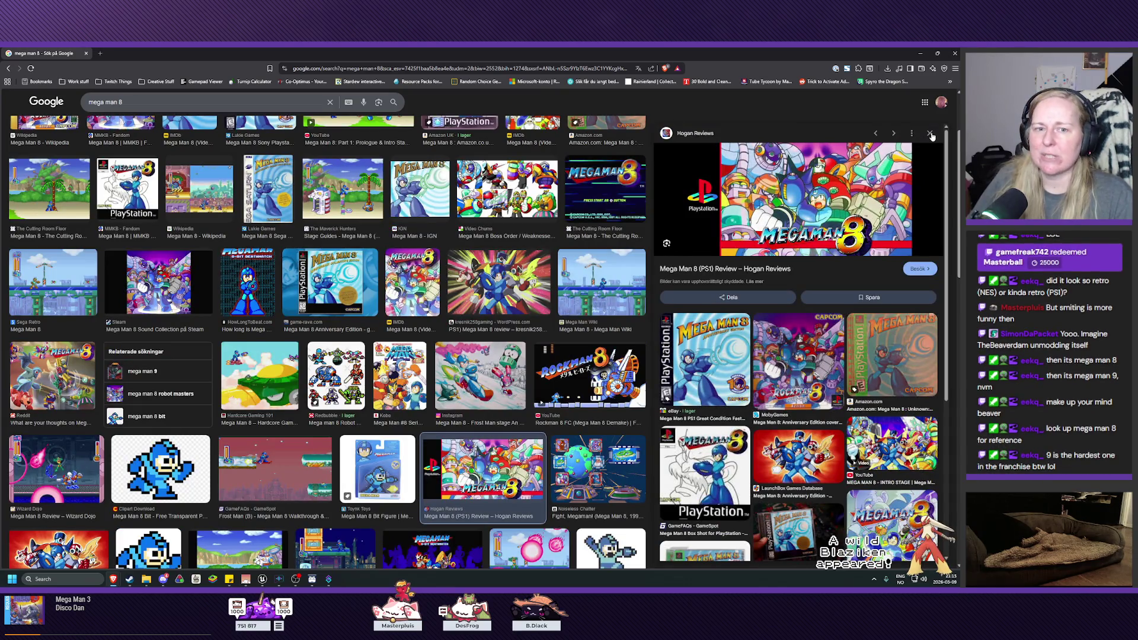
key(Escape)
scroll(672, 248, up, 3)
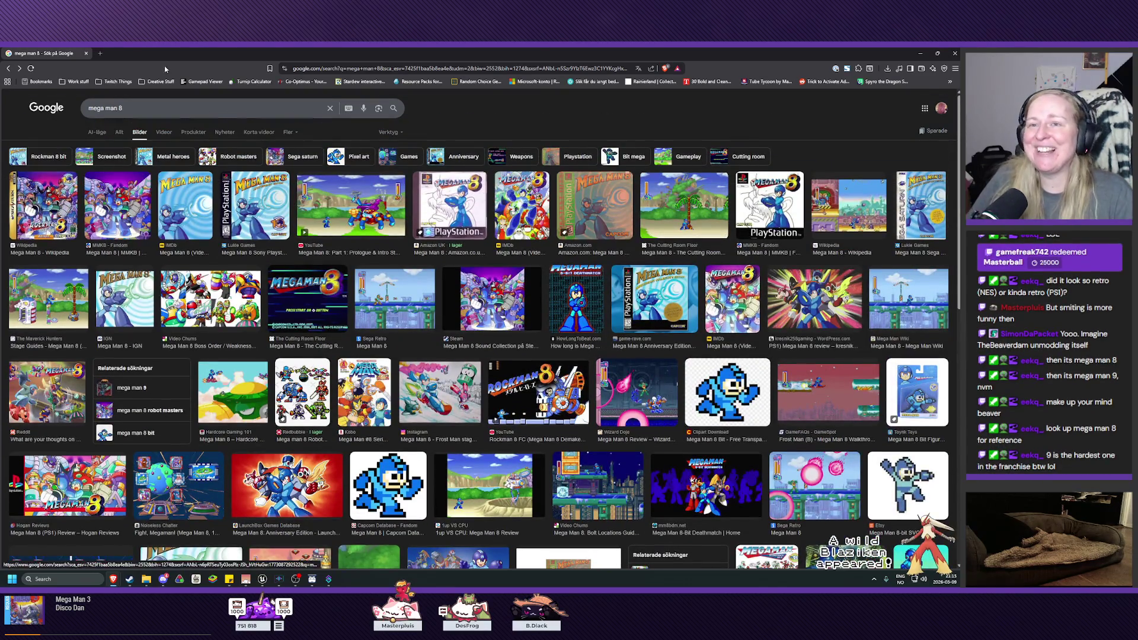
click(86, 53)
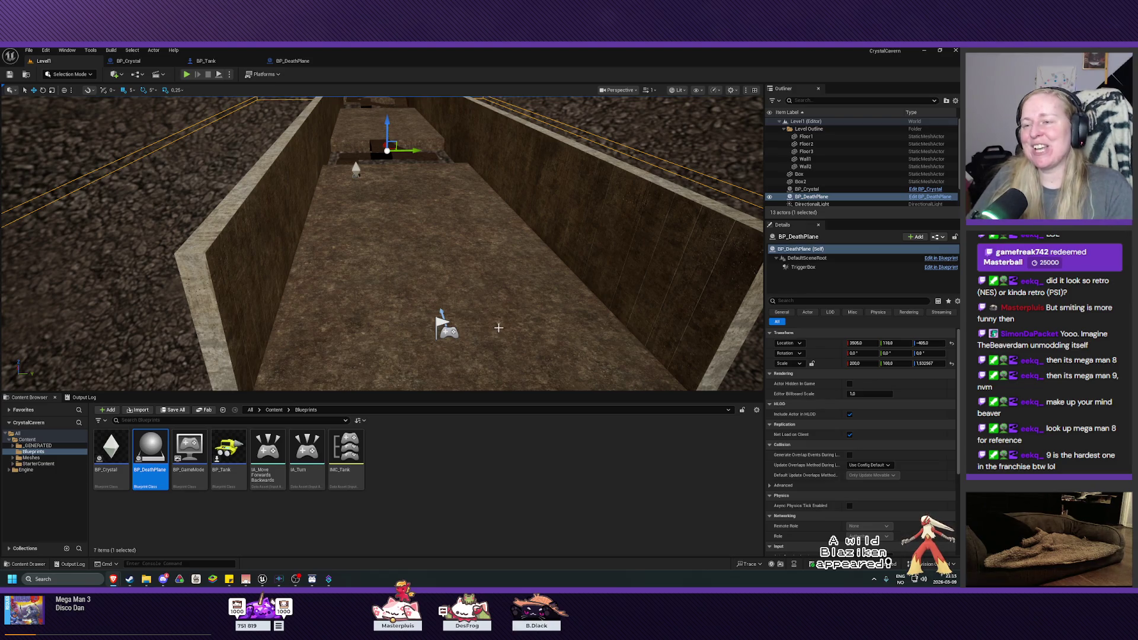
- Shift the view down the corridor and bring up the Blueprints toolbar menu
mouse_move(498, 328)
mouse_down()
mouse_move(450, 335)
mouse_move(475, 329)
mouse_move(474, 364)
mouse_move(427, 361)
mouse_move(504, 323)
mouse_up()
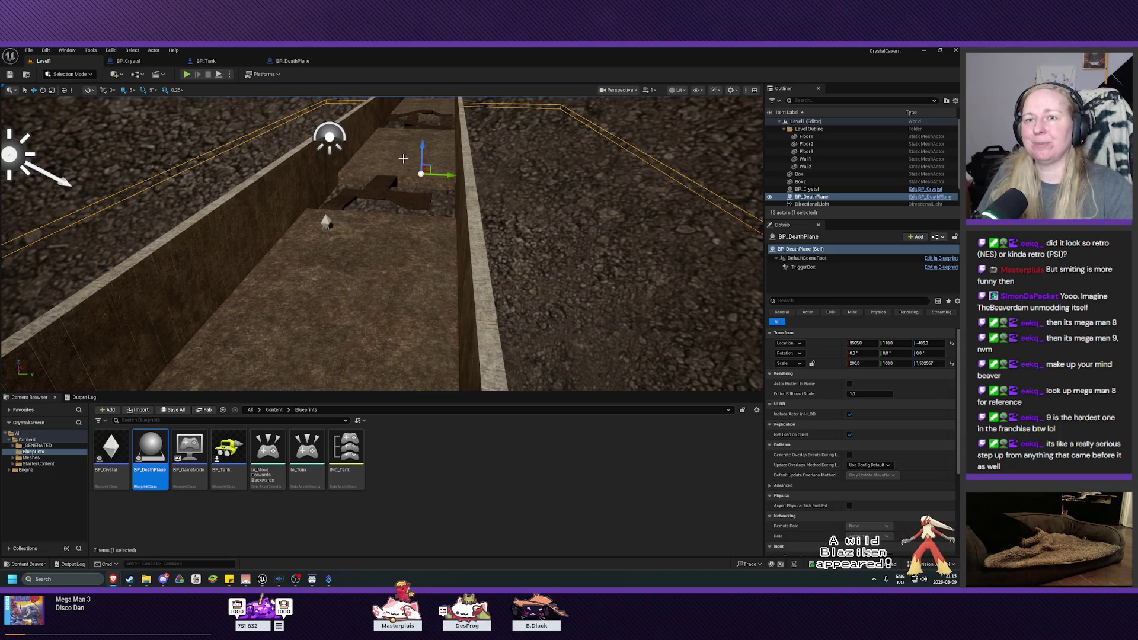
click(138, 74)
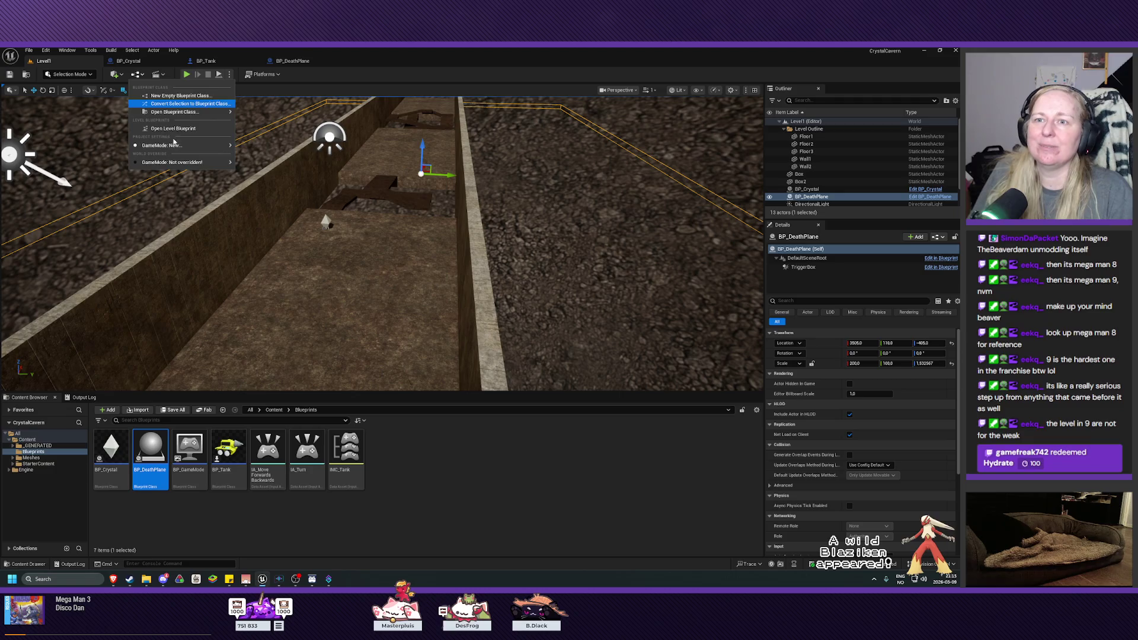
- Open the Level1 level blueprint and try a 'camera' action search from BeginPlay
click(173, 129)
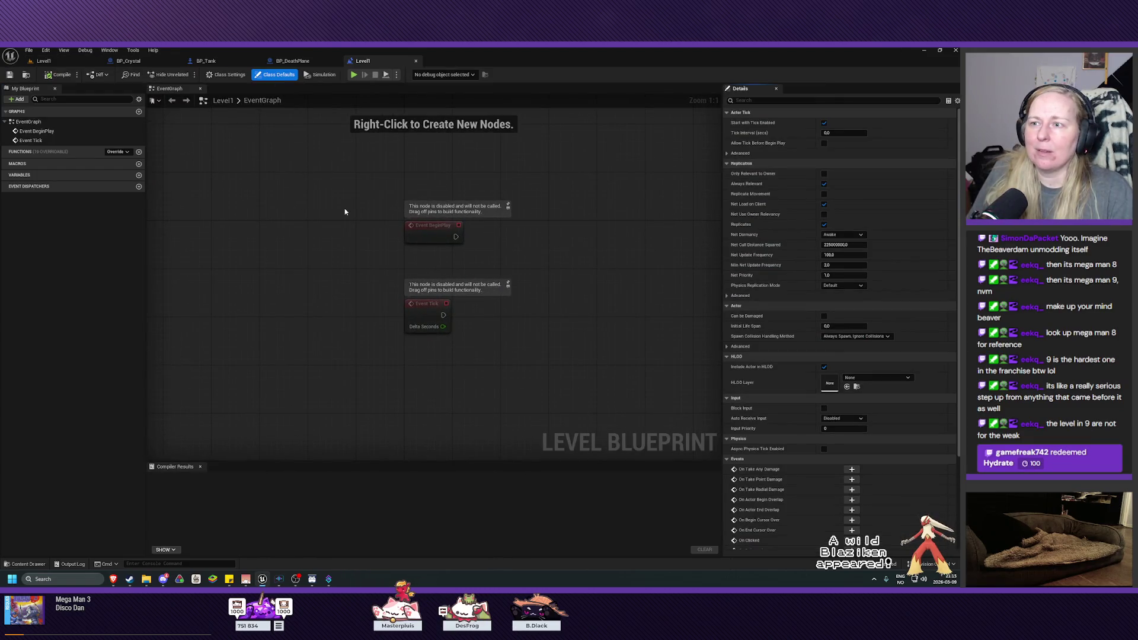
drag(345, 212, 252, 249)
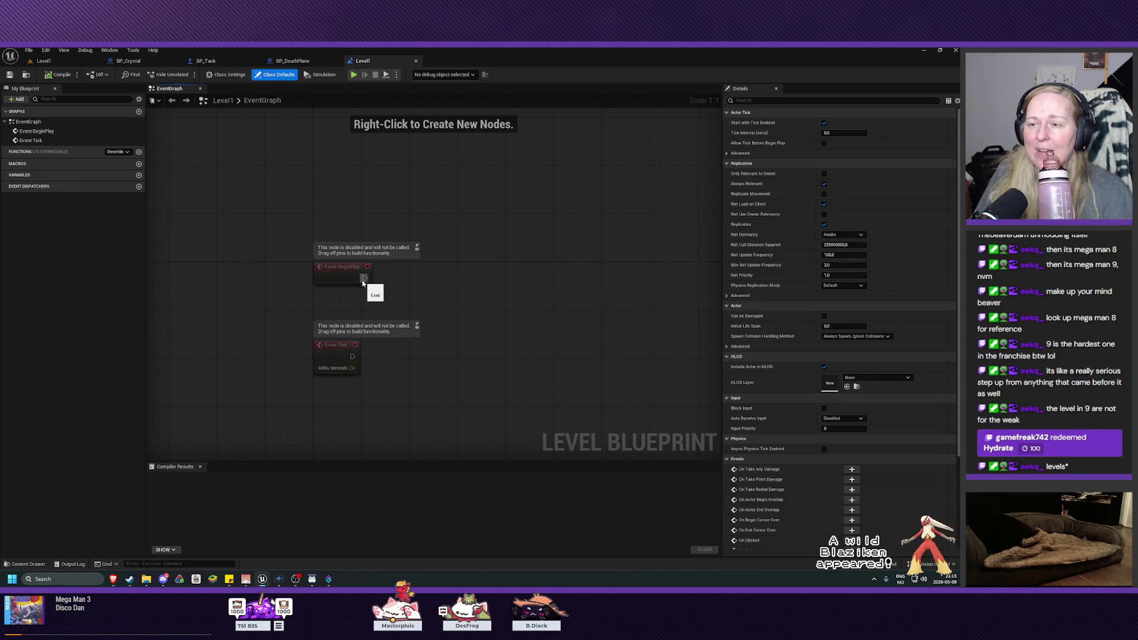
drag(363, 283, 419, 281)
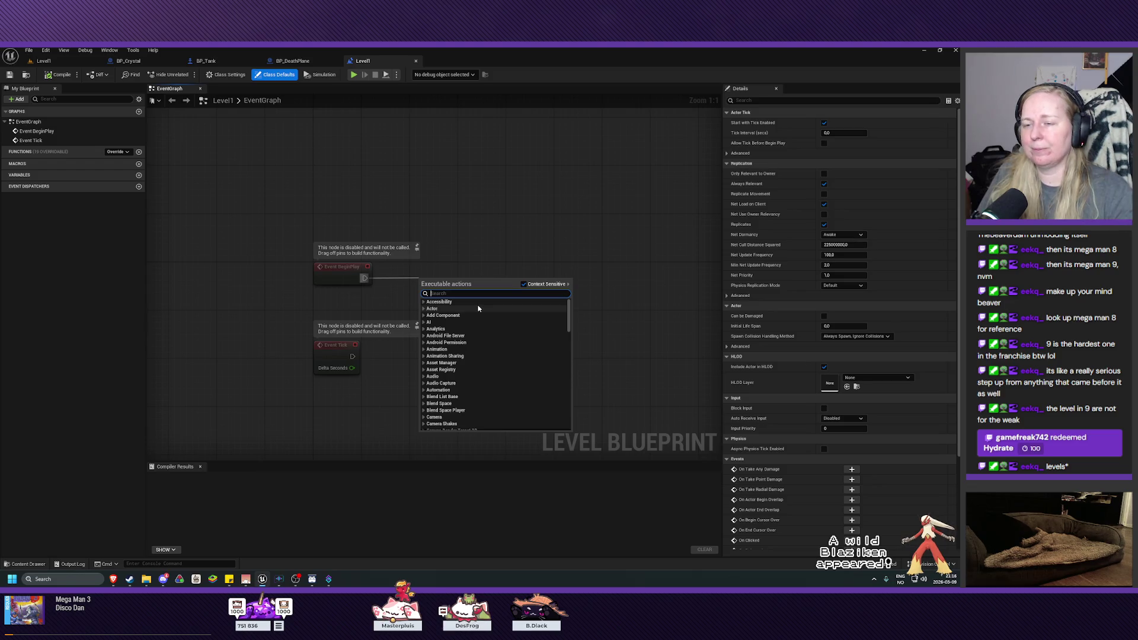
text(camera)
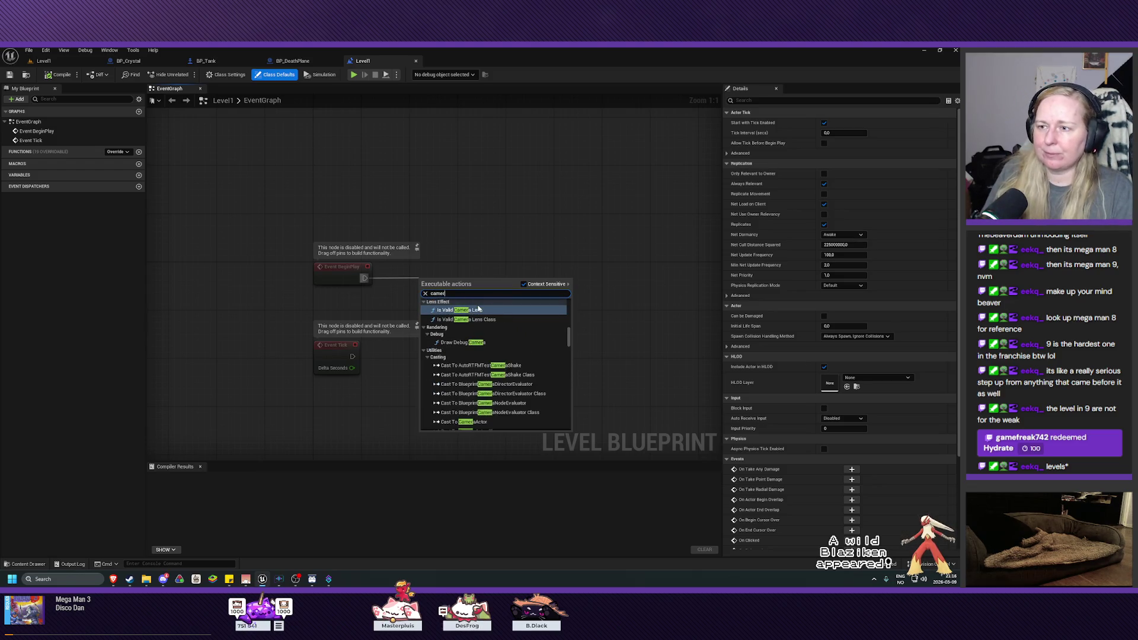
text( fade)
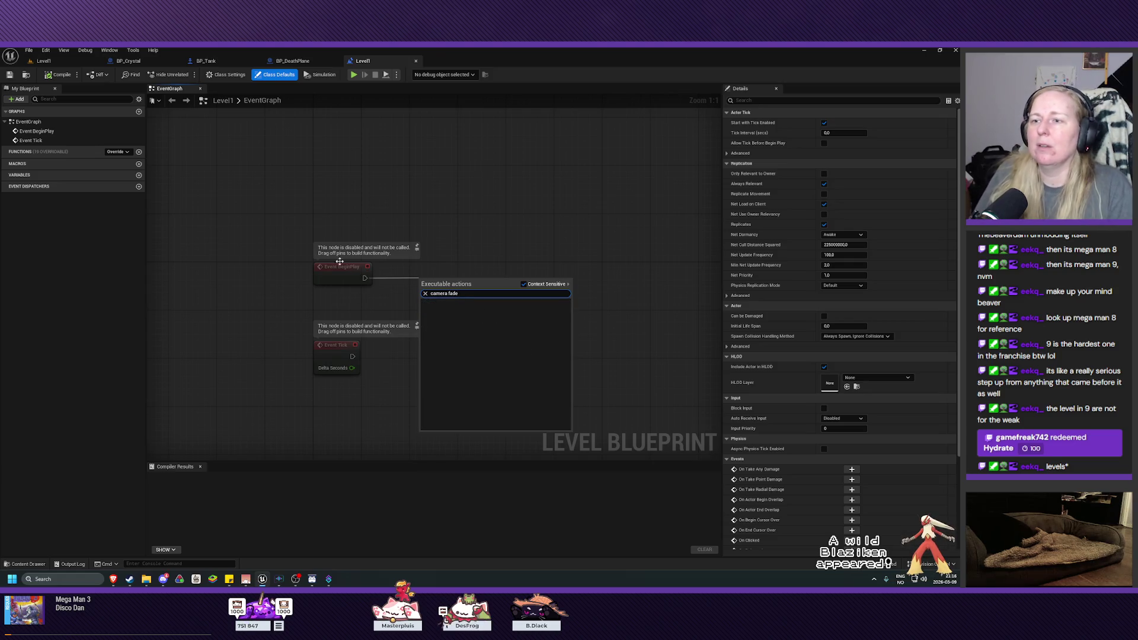
key(Escape)
- Add a Get Player Camera Manager node via the 'camera mana' action search
right_click(378, 302)
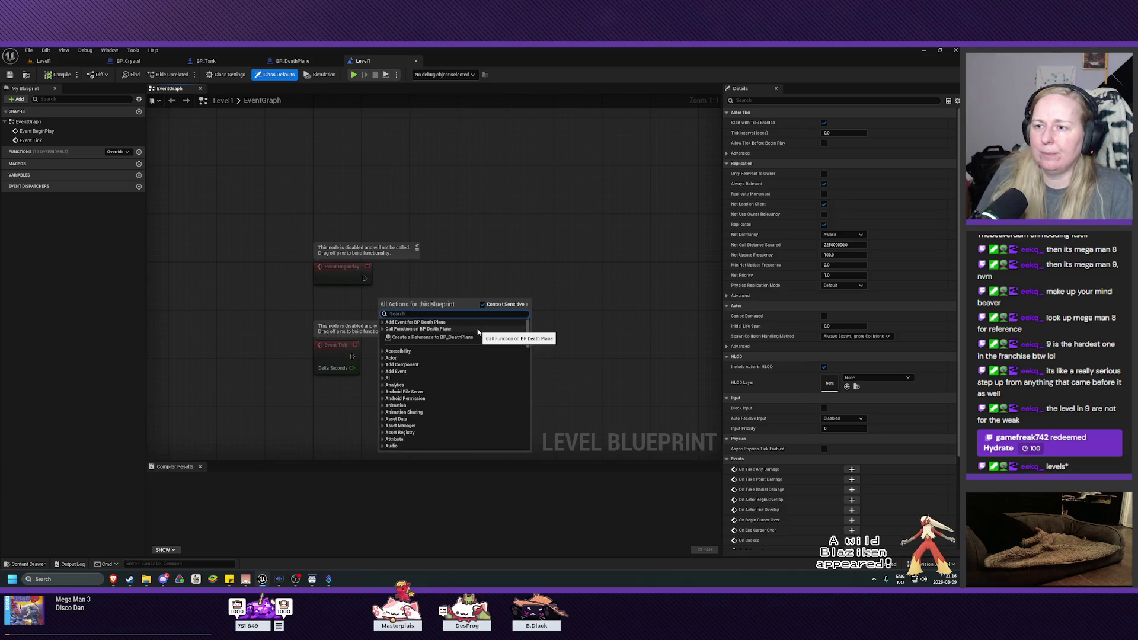
text(get gamer)
key(BackSpace)
key(BackSpace)
key(BackSpace)
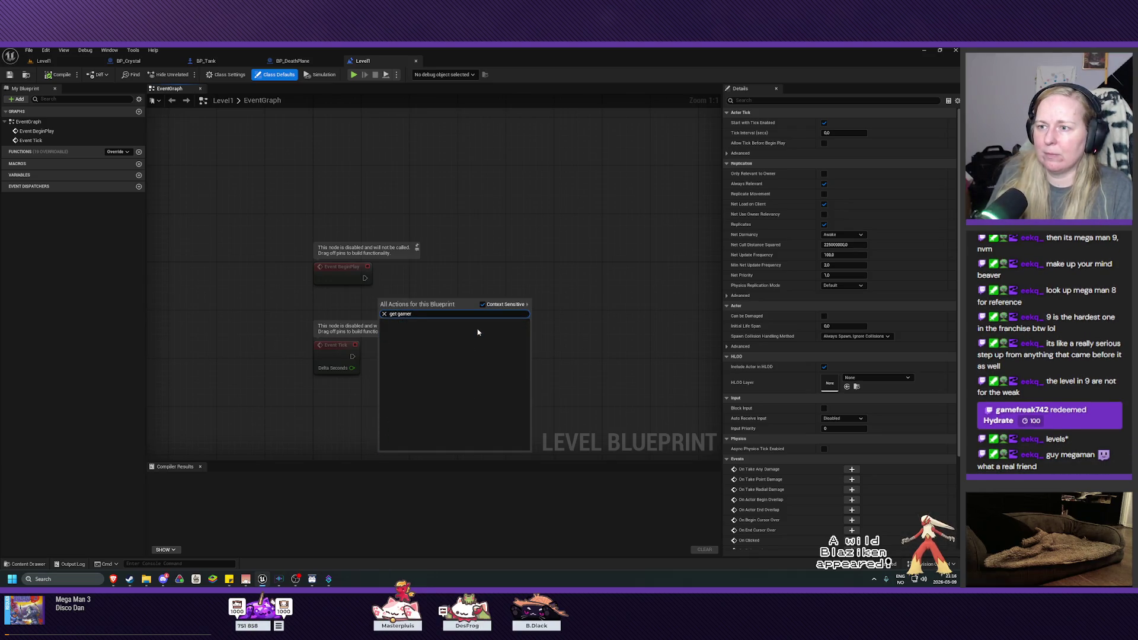
text(cam)
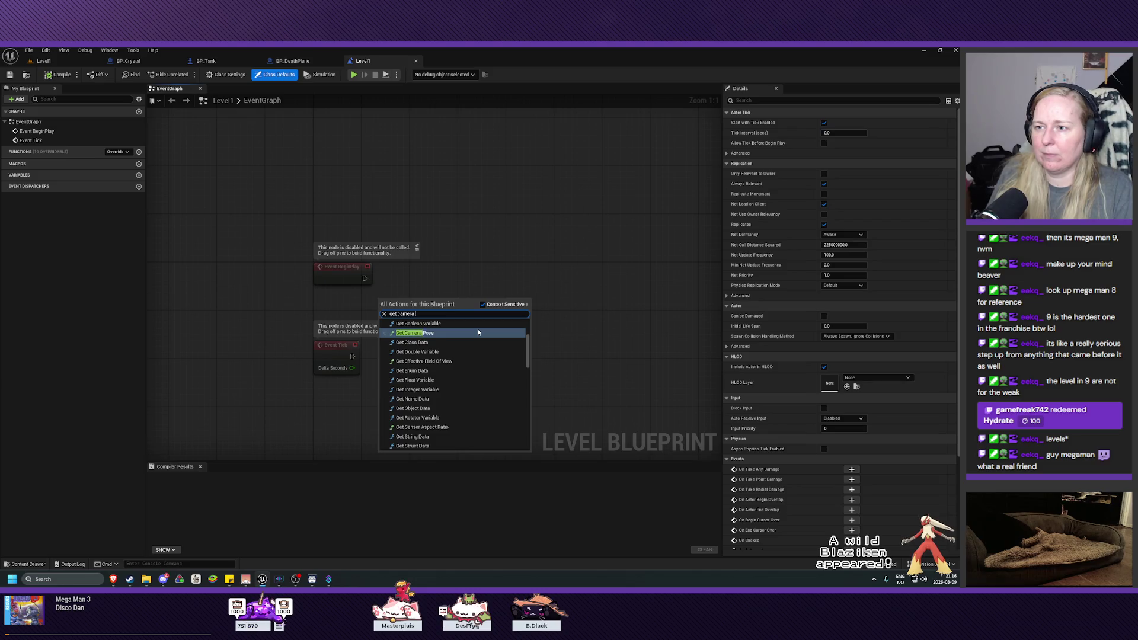
text(era mana)
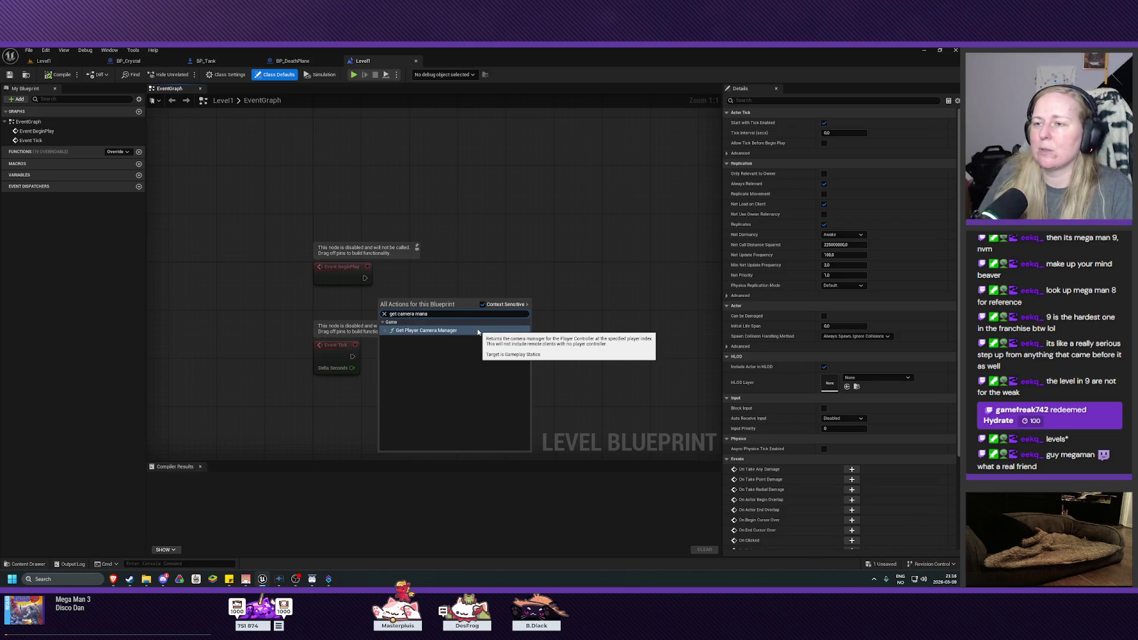
click(477, 332)
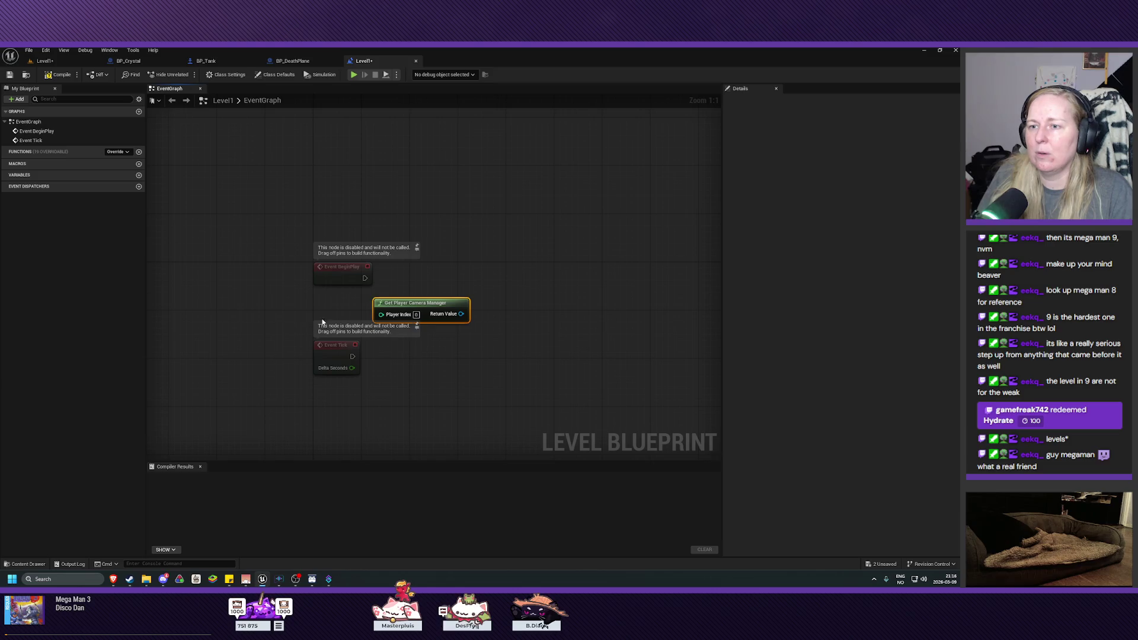
- Add a Start Camera Fade node on the camera manager and wire Event BeginPlay to it
drag(338, 359, 337, 394)
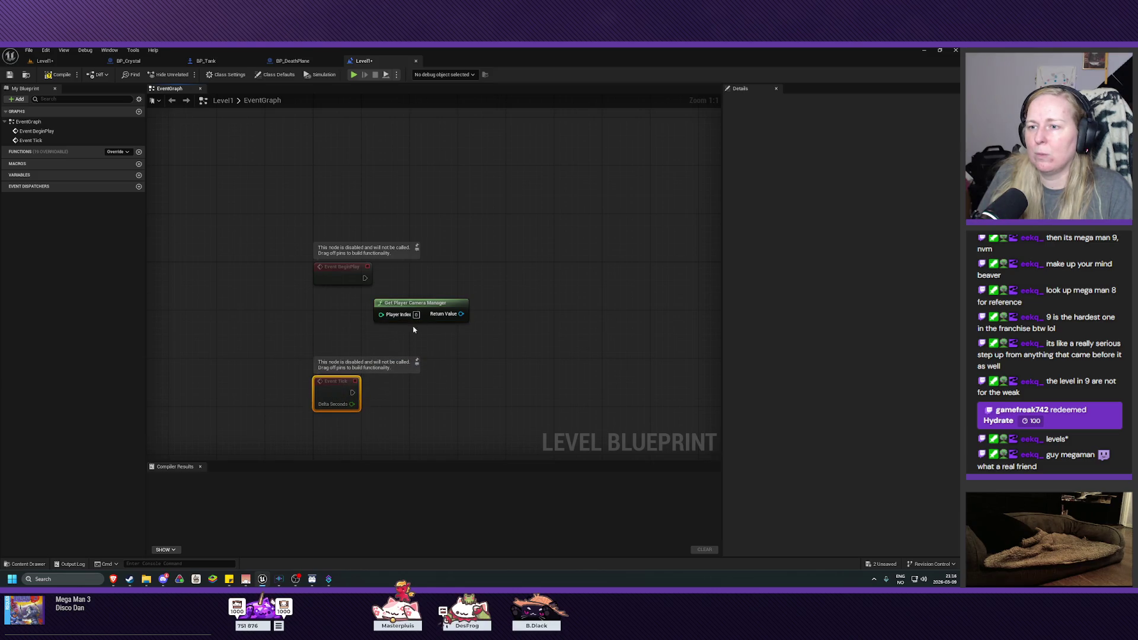
mouse_move(414, 308)
mouse_down()
mouse_move(347, 305)
mouse_move(438, 315)
mouse_move(432, 294)
mouse_up()
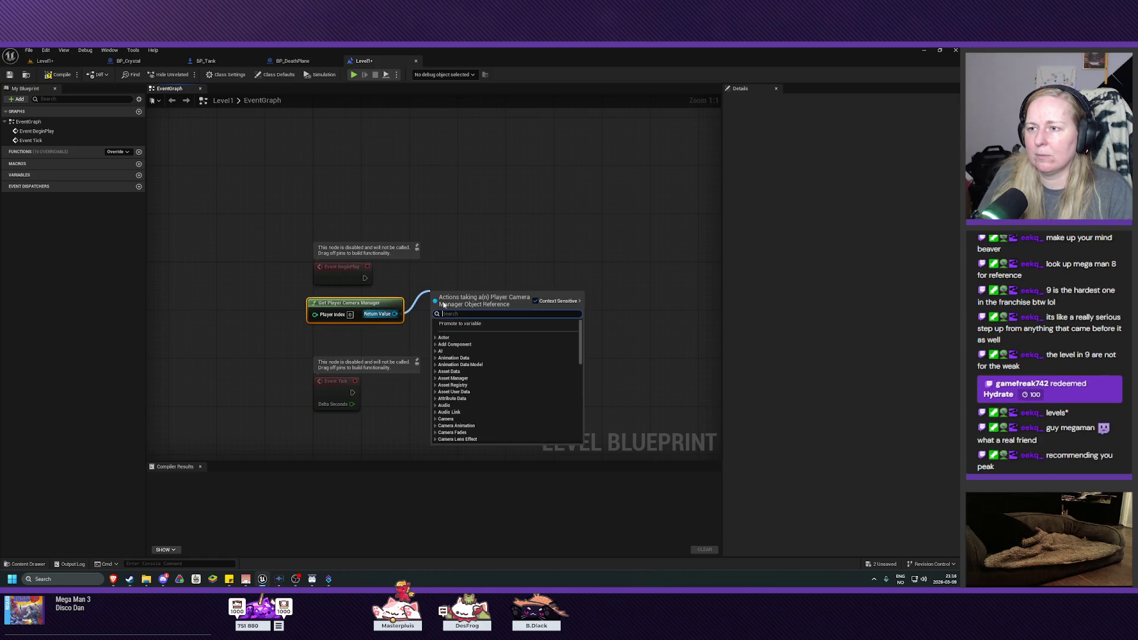
scroll(492, 422, down, 1)
click(437, 422)
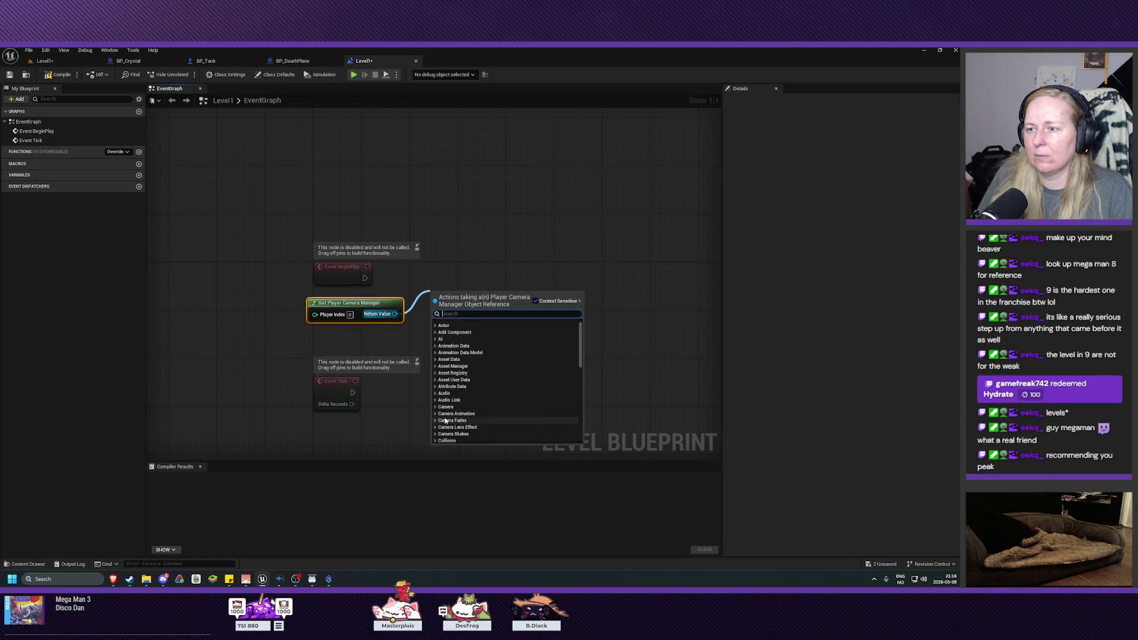
scroll(475, 427, down, 1)
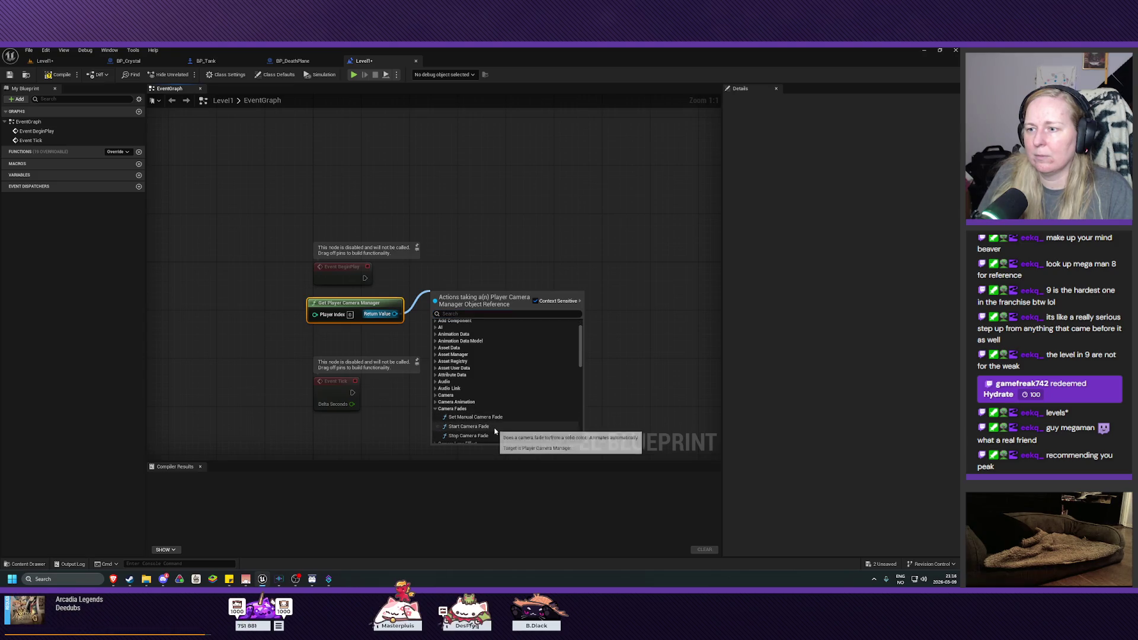
click(493, 425)
drag(459, 293, 459, 263)
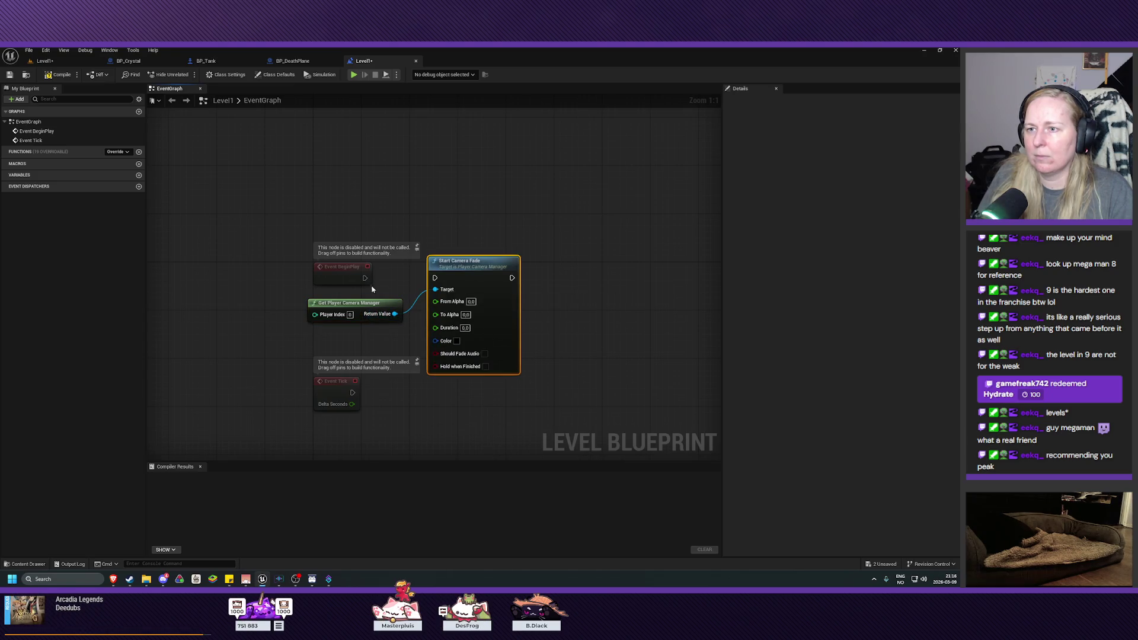
drag(364, 278, 435, 278)
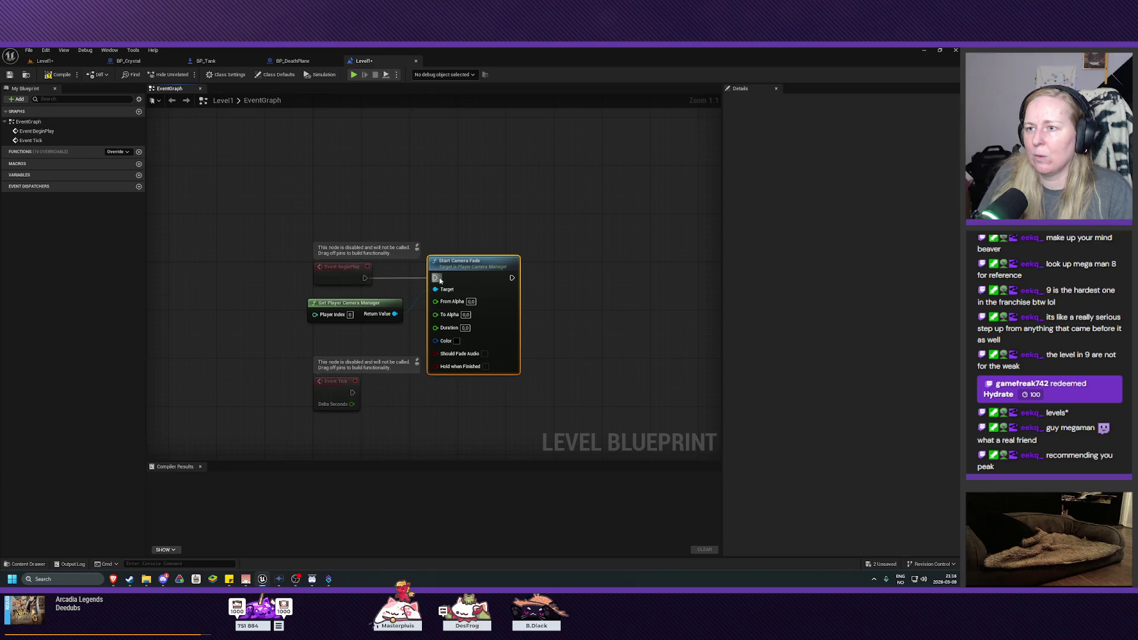
- Set the fade's From Alpha to 1, To Alpha 0 and Duration 0.5
click(472, 301)
text(1)
key(Tab)
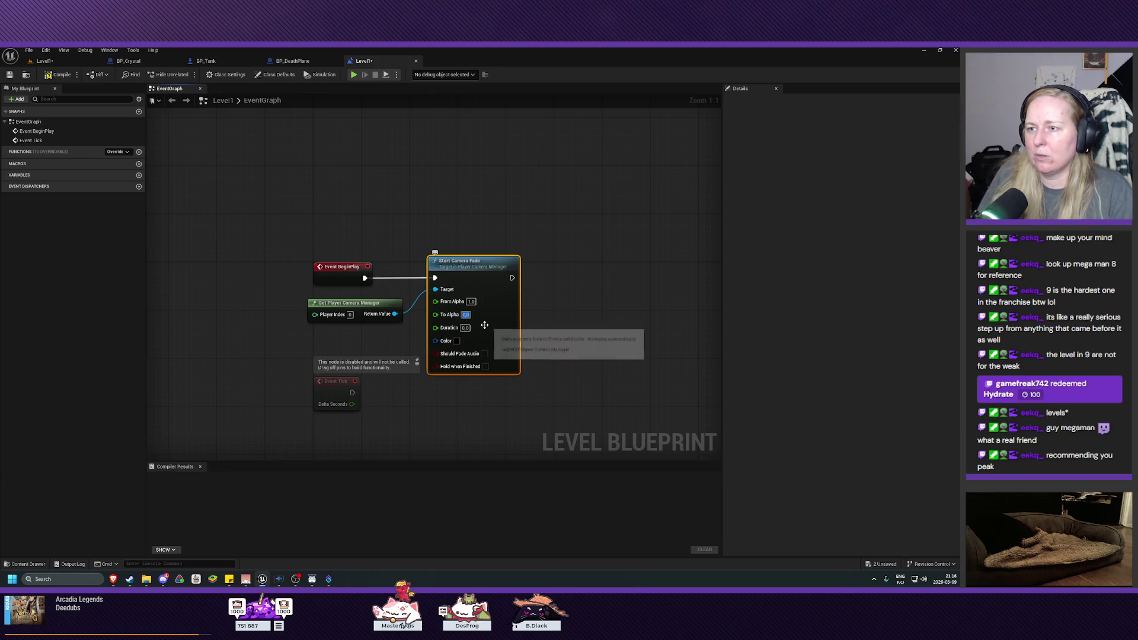
key(Tab)
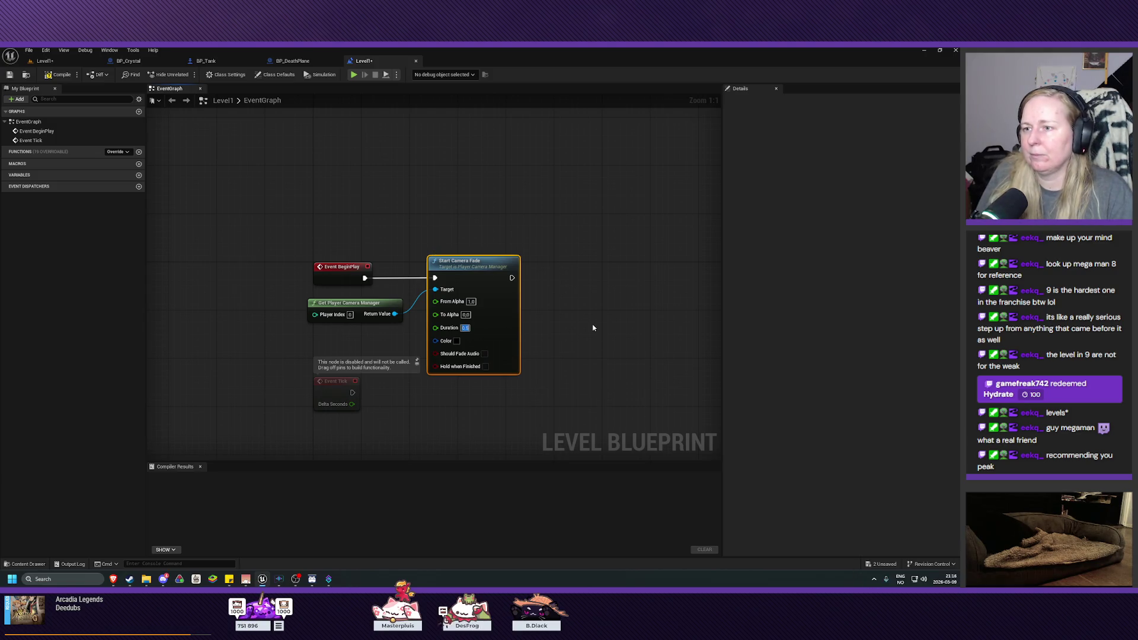
click(526, 405)
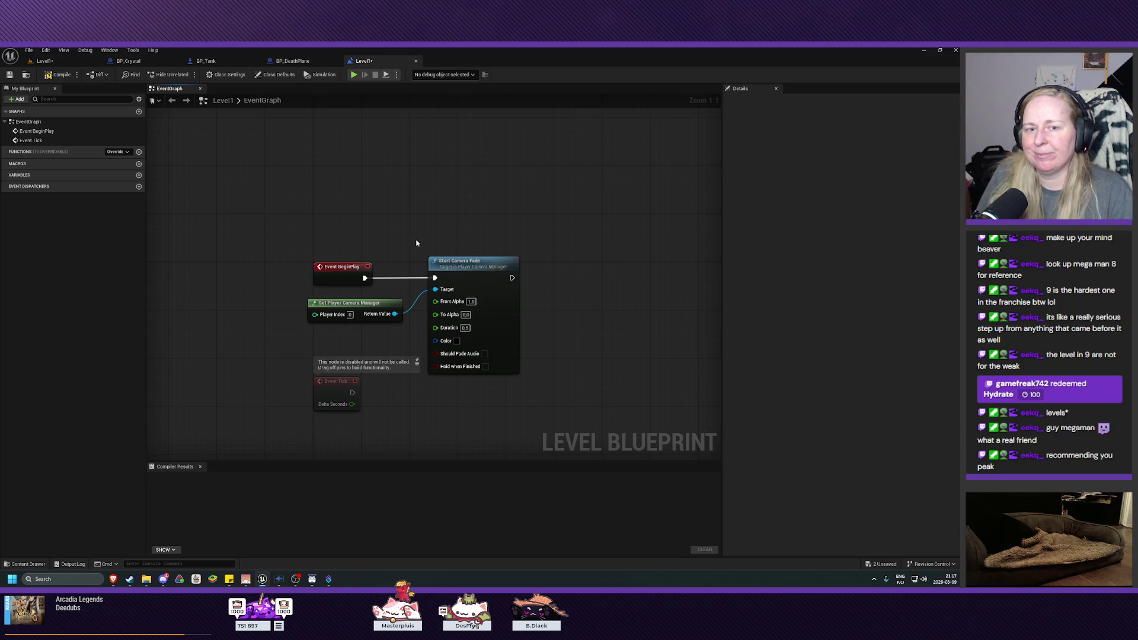
- Move the three fade nodes up together, then compile and save Level1
drag(297, 229, 522, 330)
drag(443, 259, 442, 234)
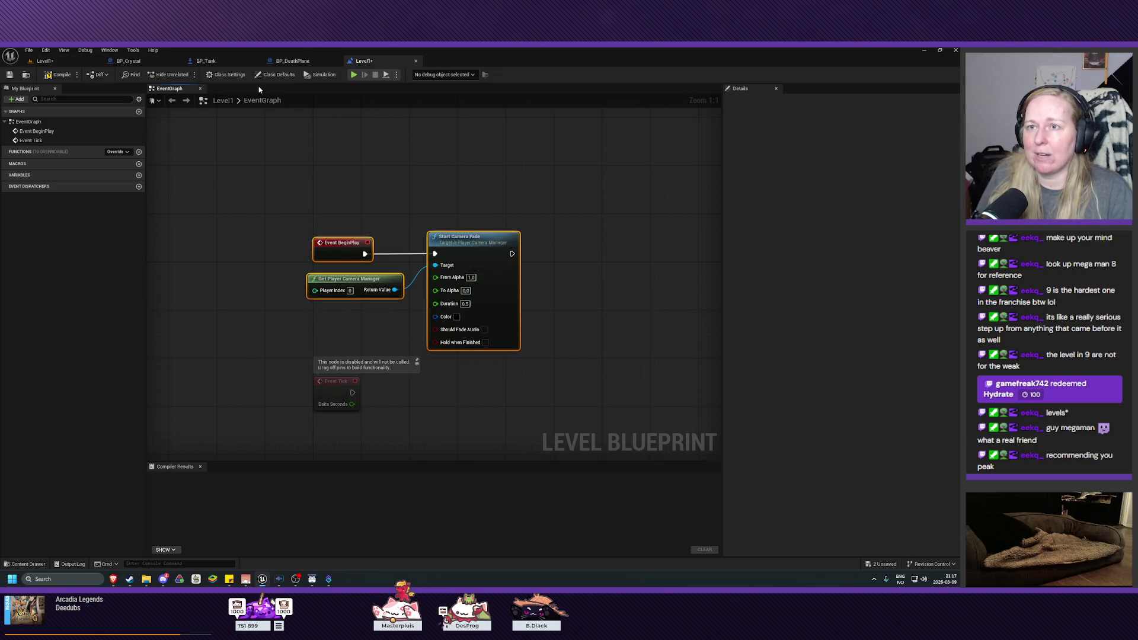
click(58, 74)
click(9, 76)
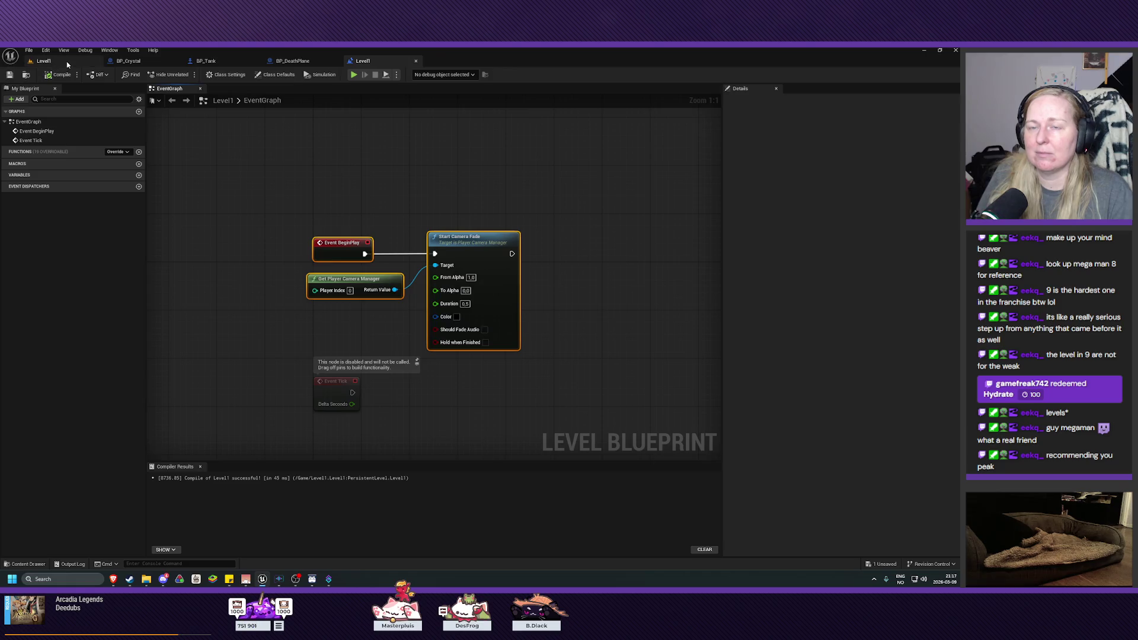
click(54, 62)
key(alt+p)
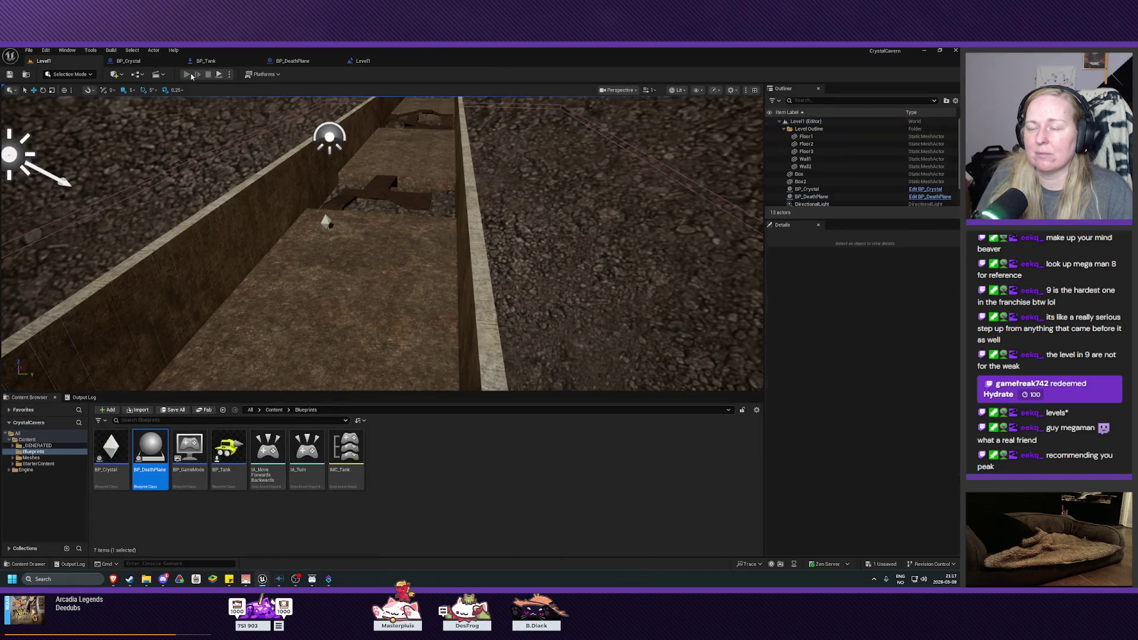
click(357, 213)
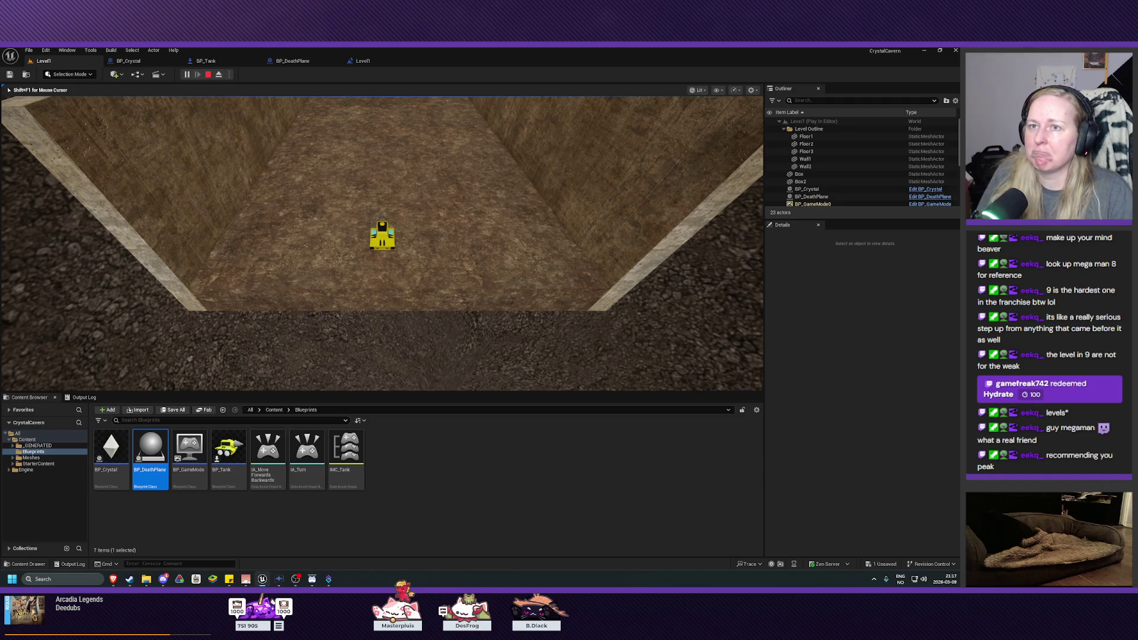
key(Escape)
mouse_move(383, 243)
mouse_down()
mouse_move(332, 225)
mouse_move(379, 243)
mouse_up()
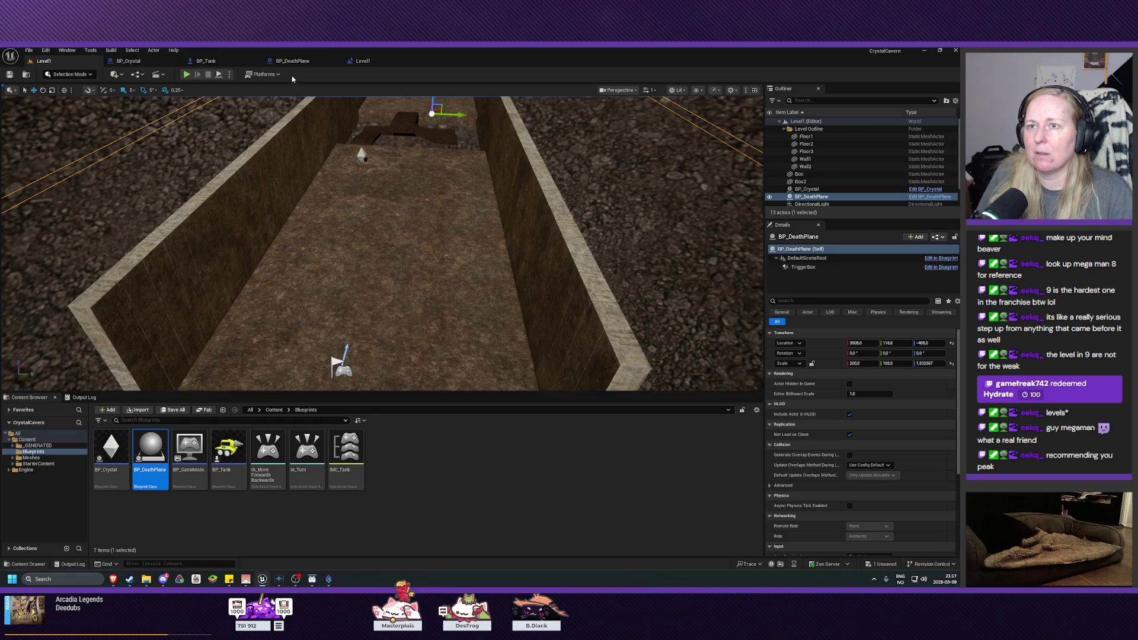
click(363, 60)
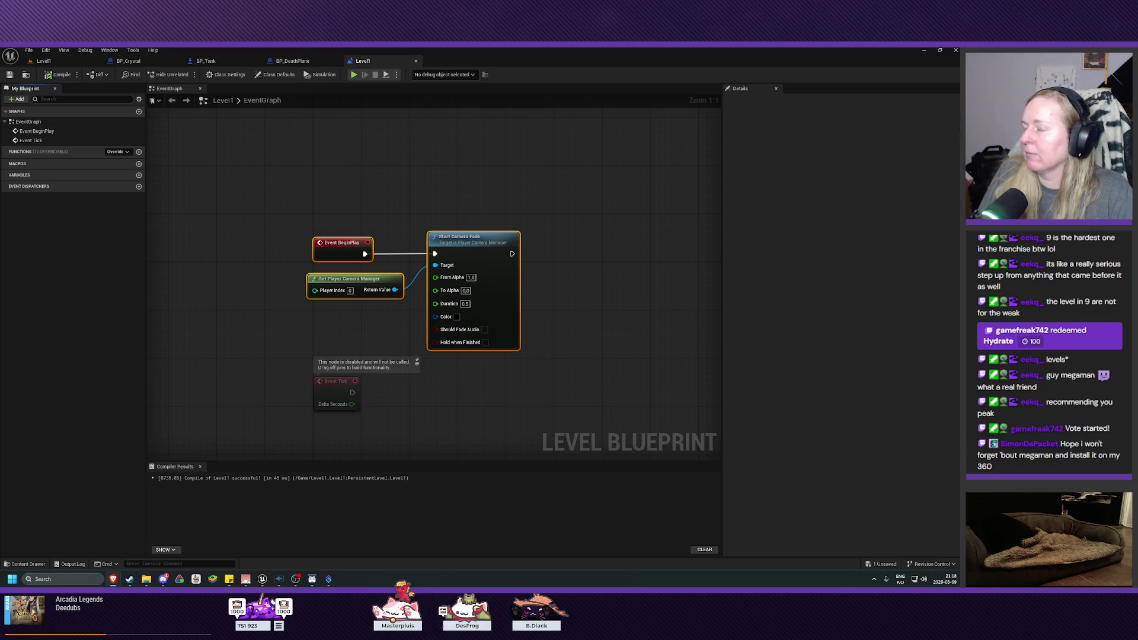
- Inspect BP_DeathPlane's event graph, panning to its BeginPlay and overlap camera fade nodes
click(292, 61)
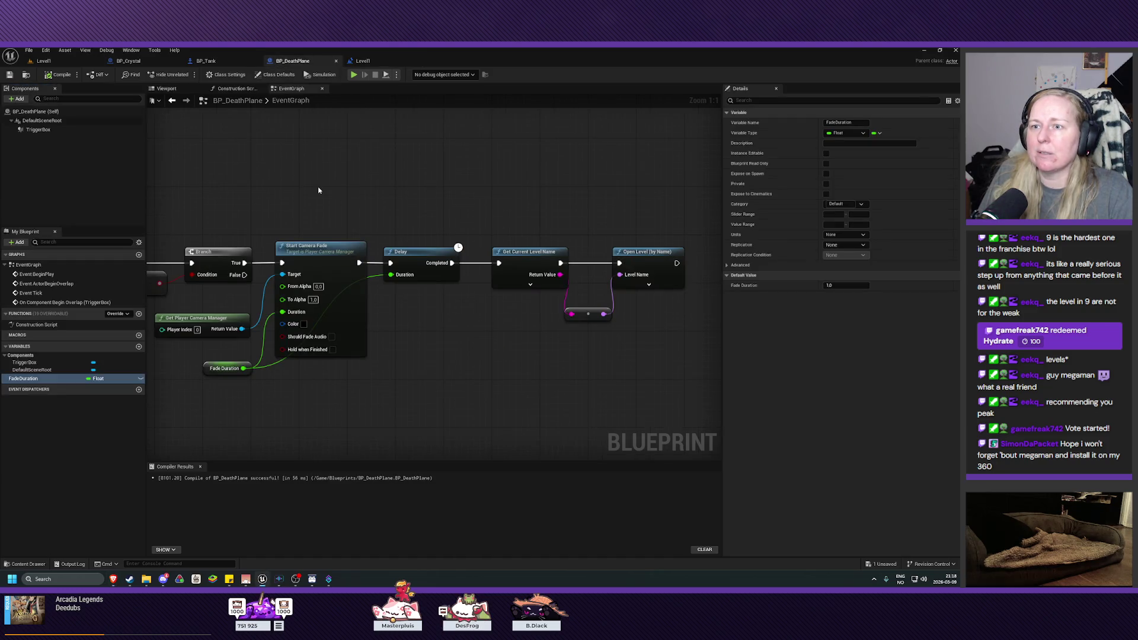
drag(548, 373, 562, 409)
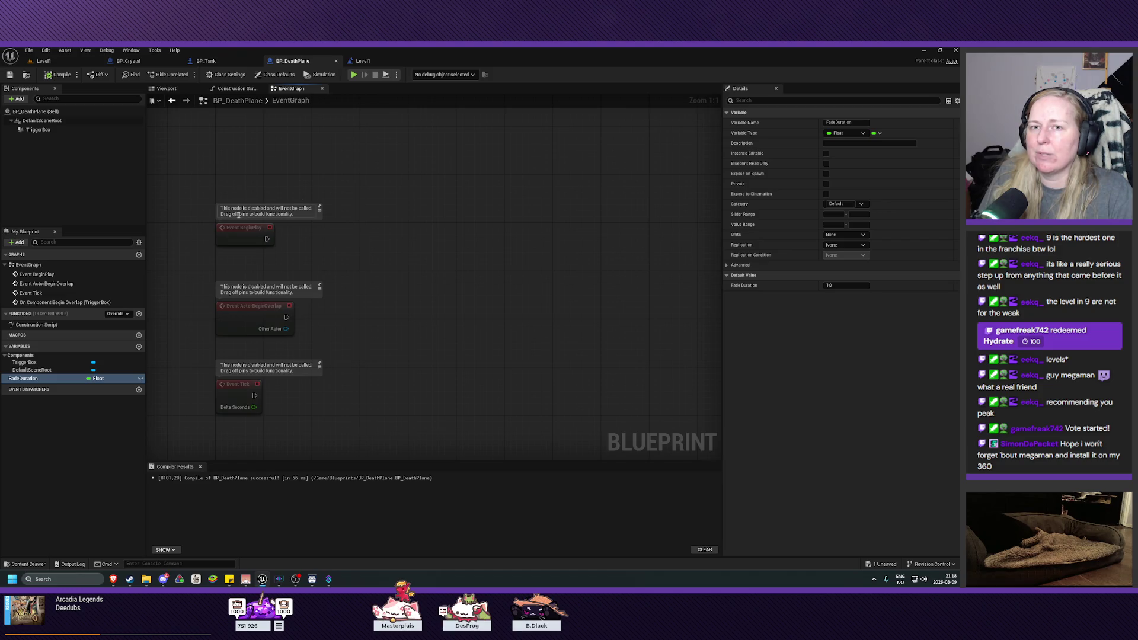
mouse_move(241, 220)
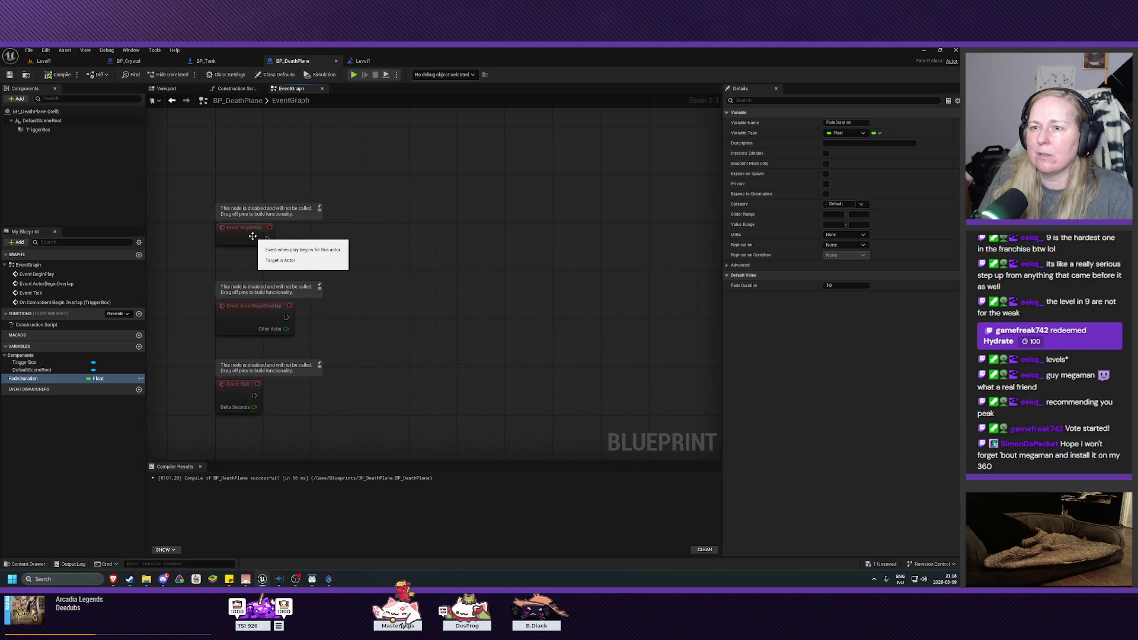
mouse_move(348, 257)
mouse_down()
mouse_move(386, 265)
mouse_move(379, 211)
mouse_up()
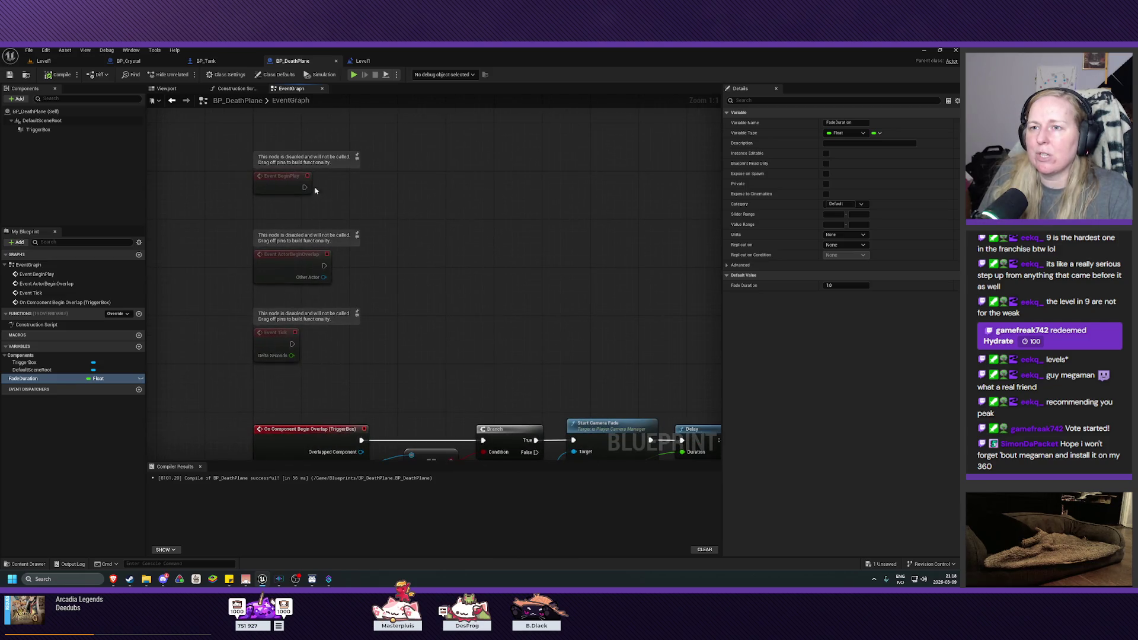
mouse_move(271, 184)
click(44, 61)
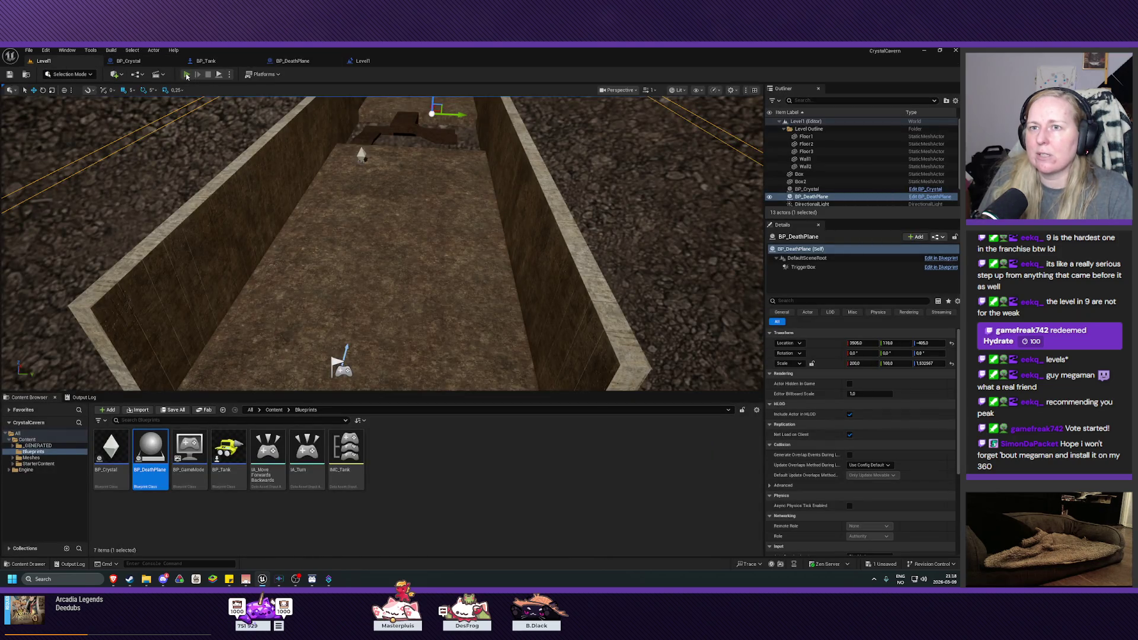
- Play the level, drive the tank backward off the floor edge with S, then stop
click(186, 75)
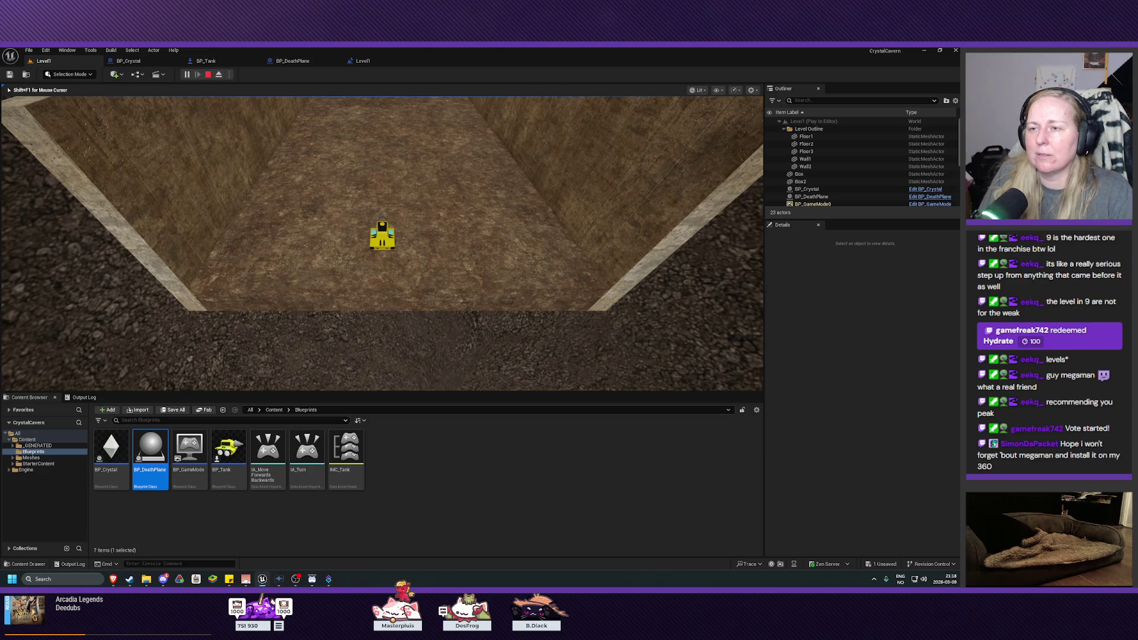
key(s)
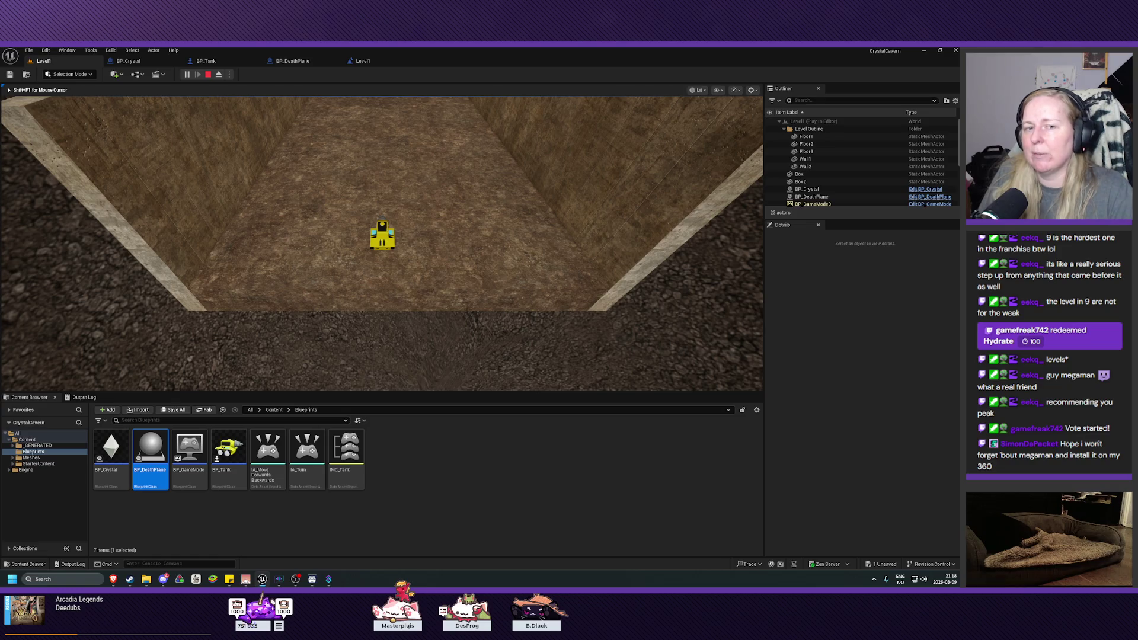
key(Escape)
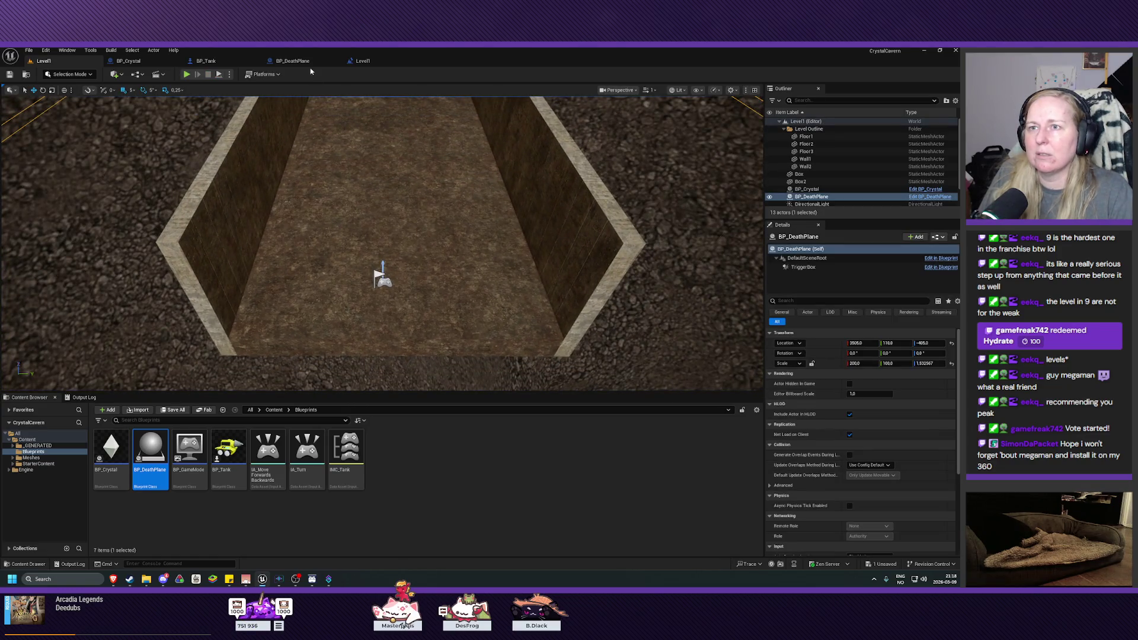
click(362, 61)
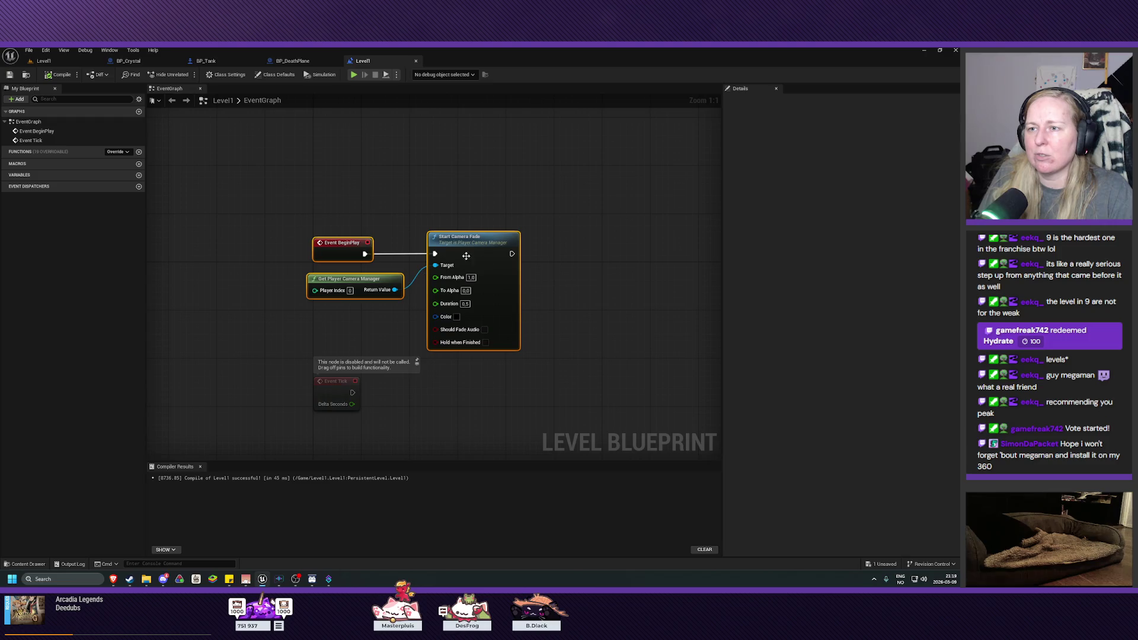
- Break Level1's BeginPlay wire and delete the Get Player Camera Manager and Start Camera Fade nodes
click(292, 60)
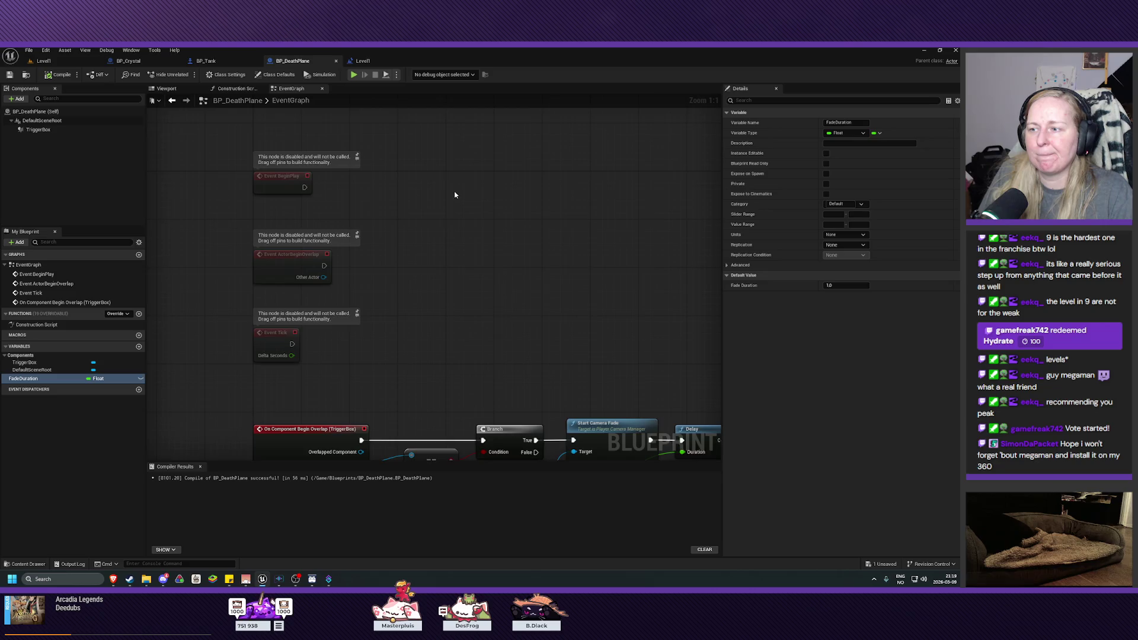
drag(458, 191, 466, 226)
click(363, 60)
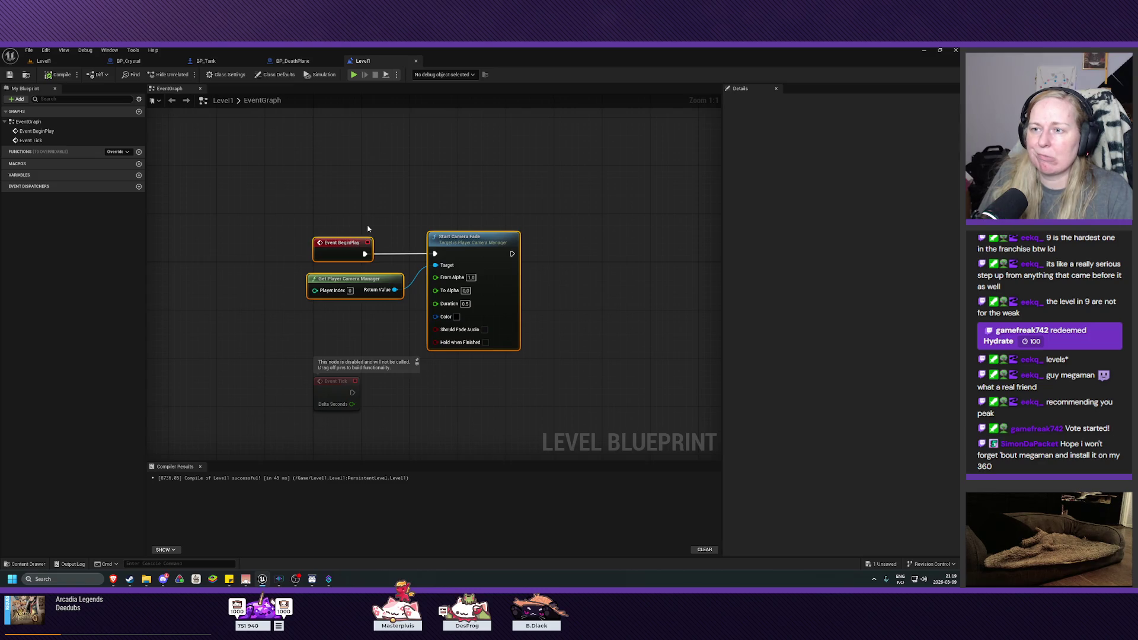
click(401, 254)
alt+click(399, 253)
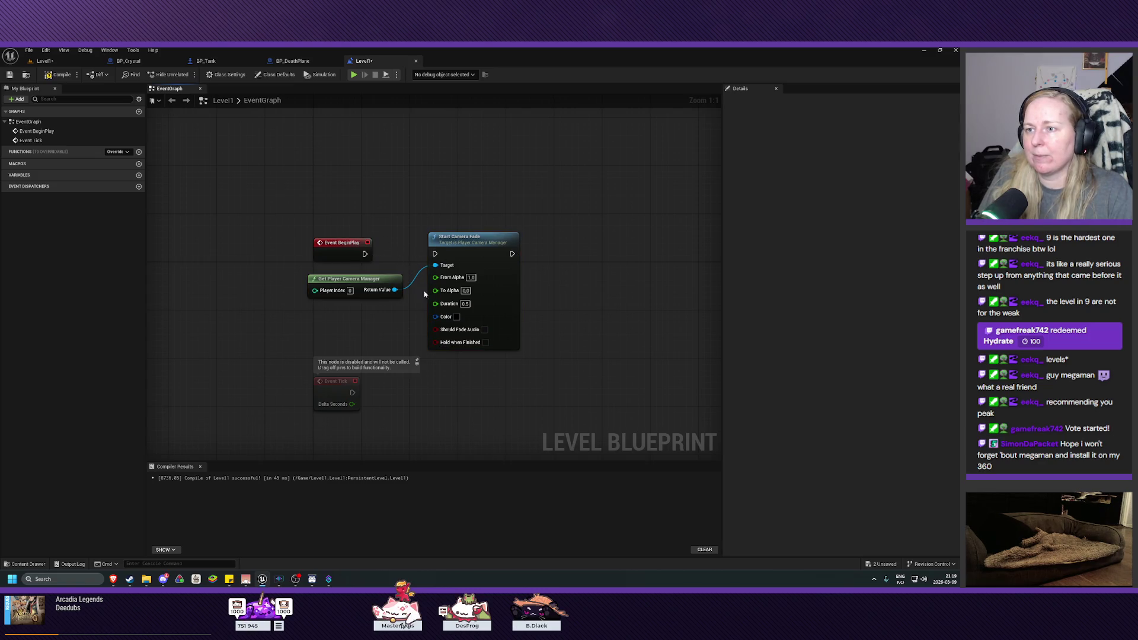
mouse_move(546, 359)
mouse_down()
mouse_move(465, 310)
mouse_move(390, 286)
mouse_up()
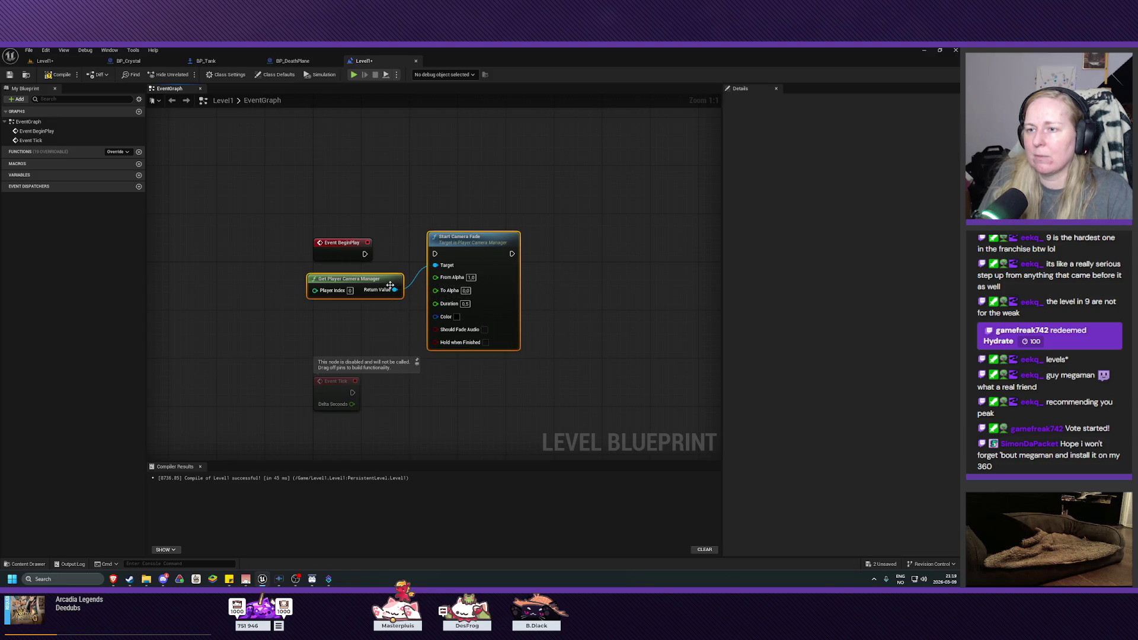
key(Delete)
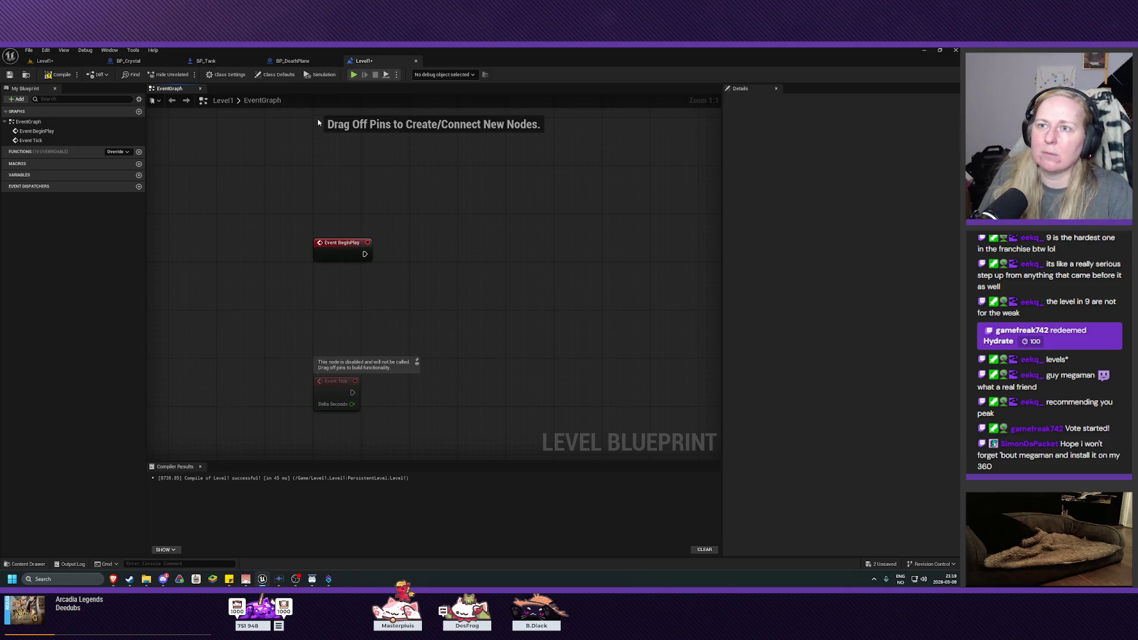
click(293, 61)
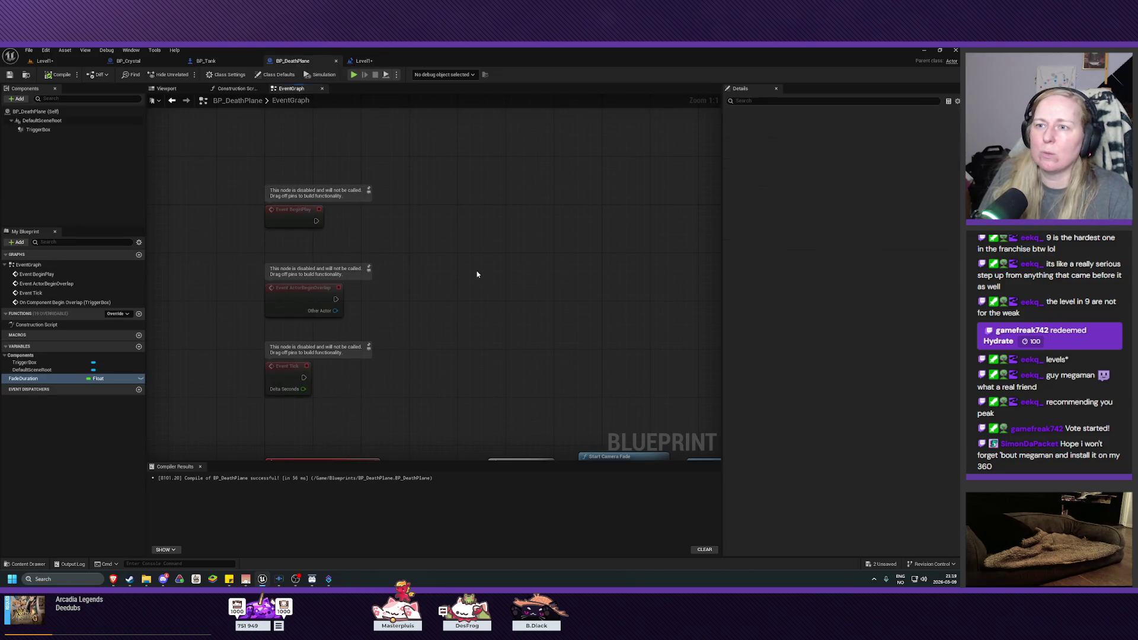
- Paste the camera fade nodes into BP_DeathPlane and wire Event BeginPlay to Start Camera Fade
key(ctrl+v)
mouse_move(579, 256)
mouse_down()
mouse_move(501, 207)
mouse_move(422, 204)
mouse_up()
drag(316, 220, 386, 221)
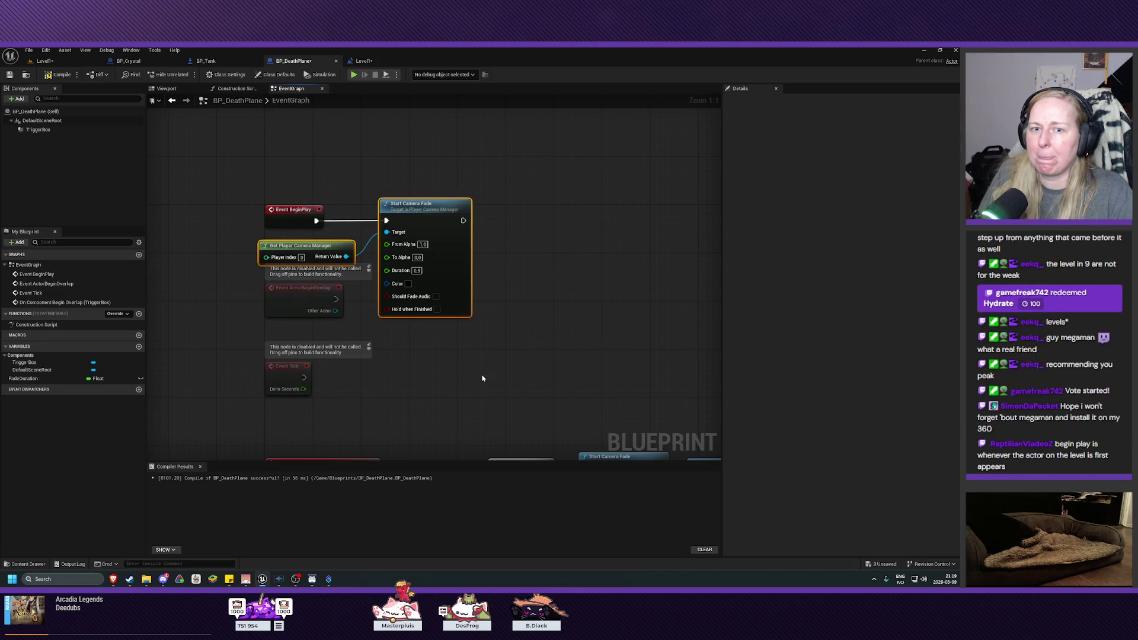
mouse_move(472, 382)
mouse_down()
mouse_move(450, 394)
mouse_move(475, 336)
mouse_up()
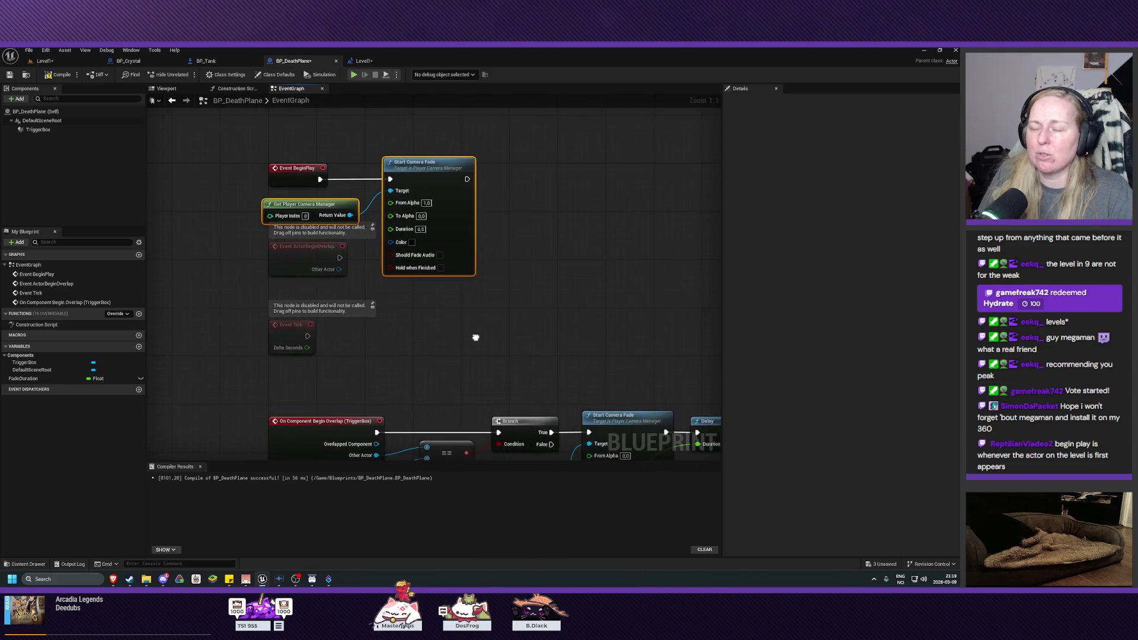
drag(291, 136, 415, 219)
drag(411, 170, 412, 151)
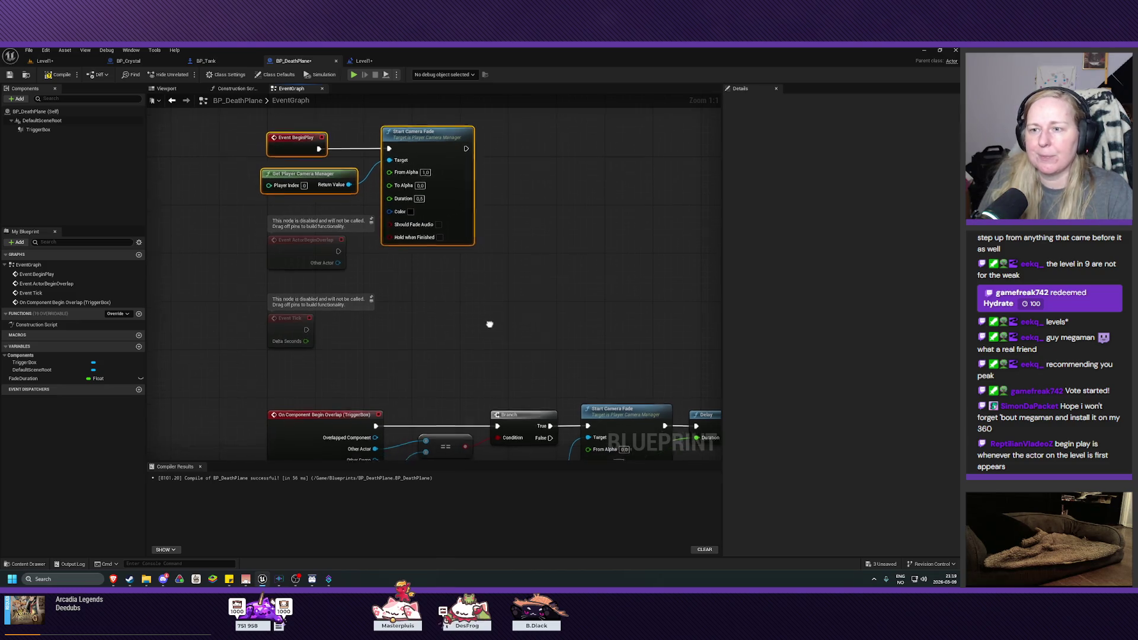
- Look over BP_DeathPlane's overlap fade chain and its Delay nodes, then return to the level
drag(488, 322, 492, 251)
mouse_move(496, 298)
mouse_down()
mouse_move(499, 330)
mouse_move(508, 152)
mouse_up()
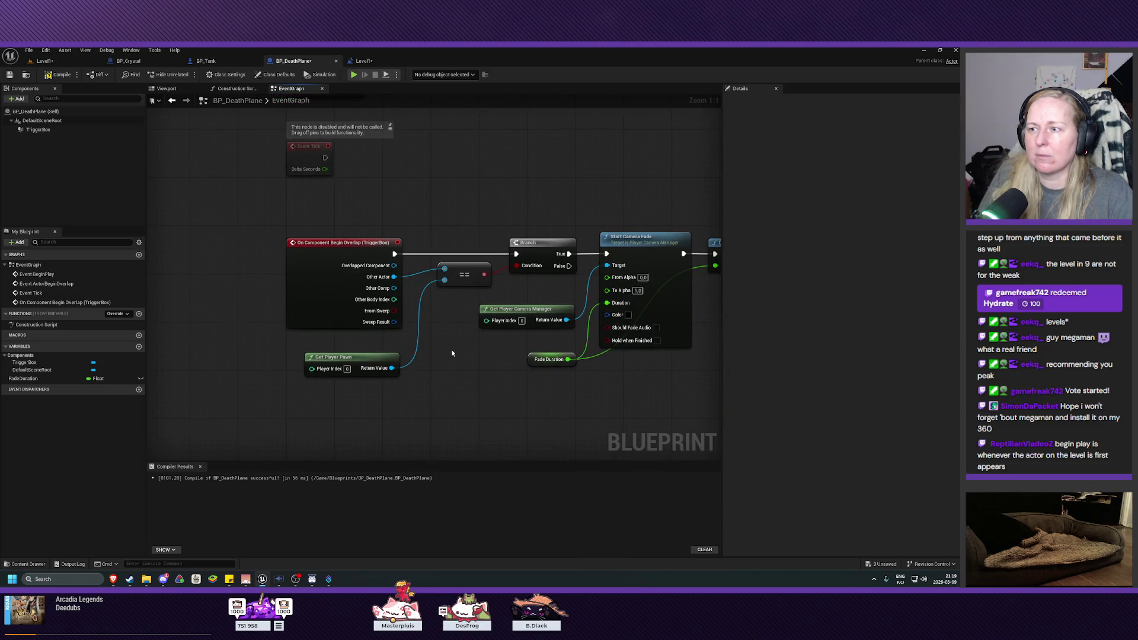
mouse_move(452, 353)
mouse_down()
mouse_move(373, 414)
mouse_move(361, 459)
mouse_up()
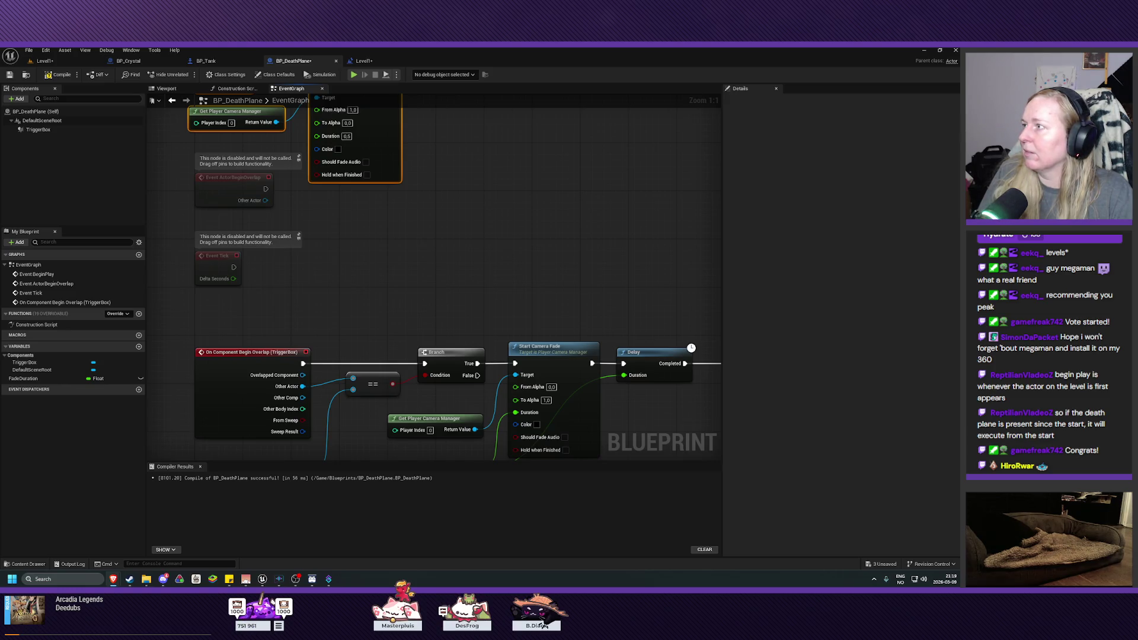
mouse_move(409, 240)
mouse_down()
mouse_move(501, 307)
mouse_move(450, 289)
mouse_move(422, 244)
mouse_move(424, 195)
mouse_move(503, 345)
mouse_up()
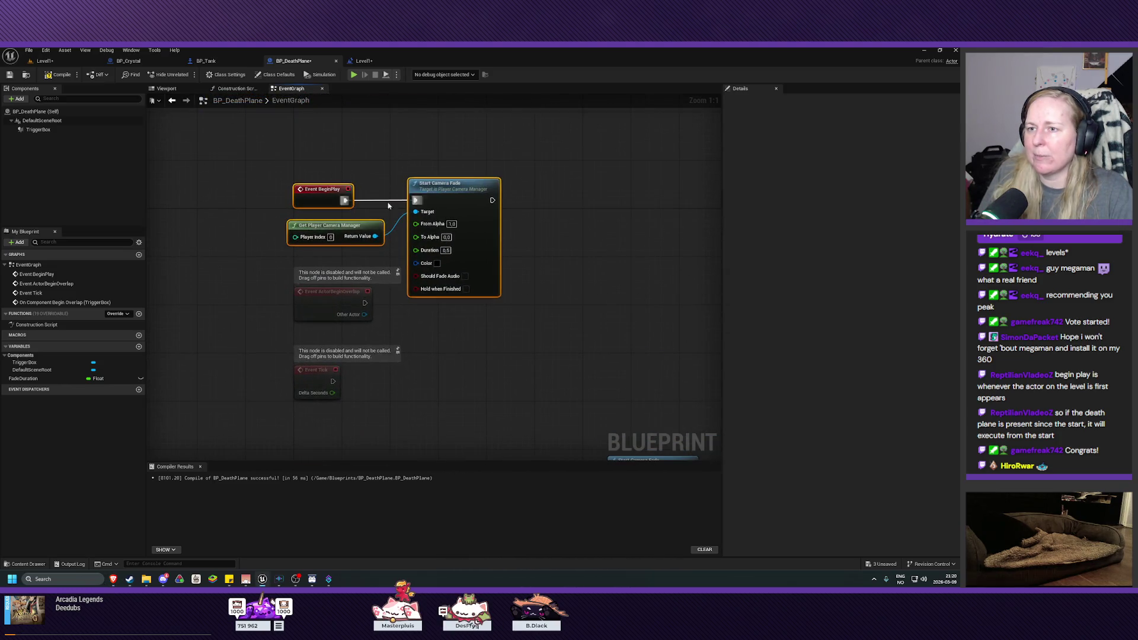
mouse_move(471, 381)
mouse_down()
mouse_move(407, 192)
mouse_move(432, 244)
mouse_up()
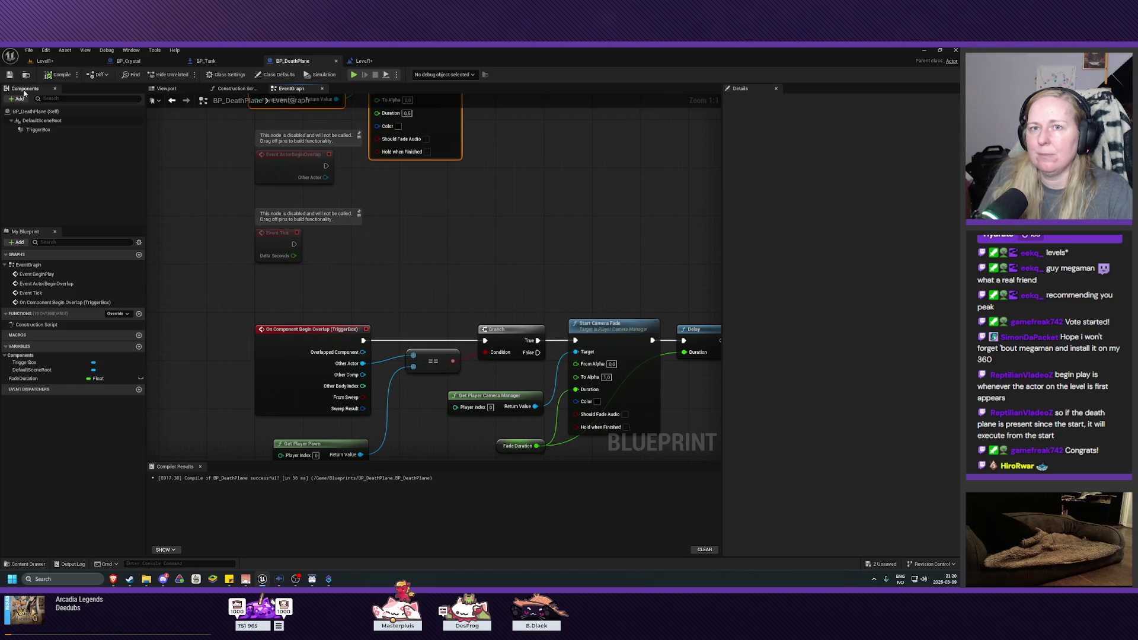
click(44, 61)
- Save Level1 and run a Play In Editor test of the start-of-level camera fade
click(9, 74)
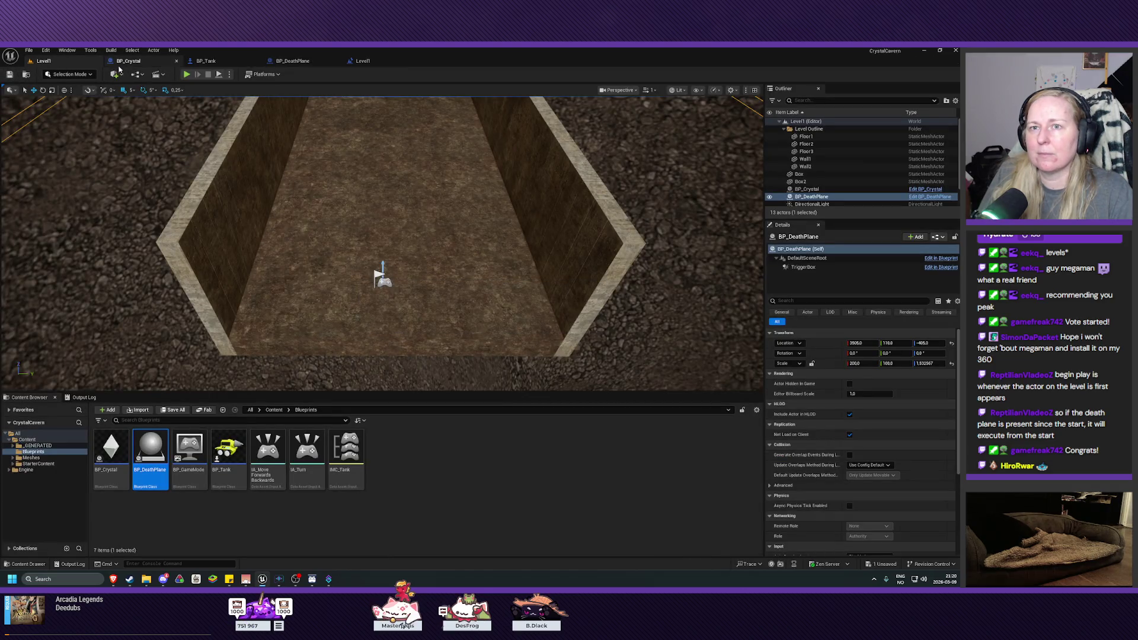
click(185, 74)
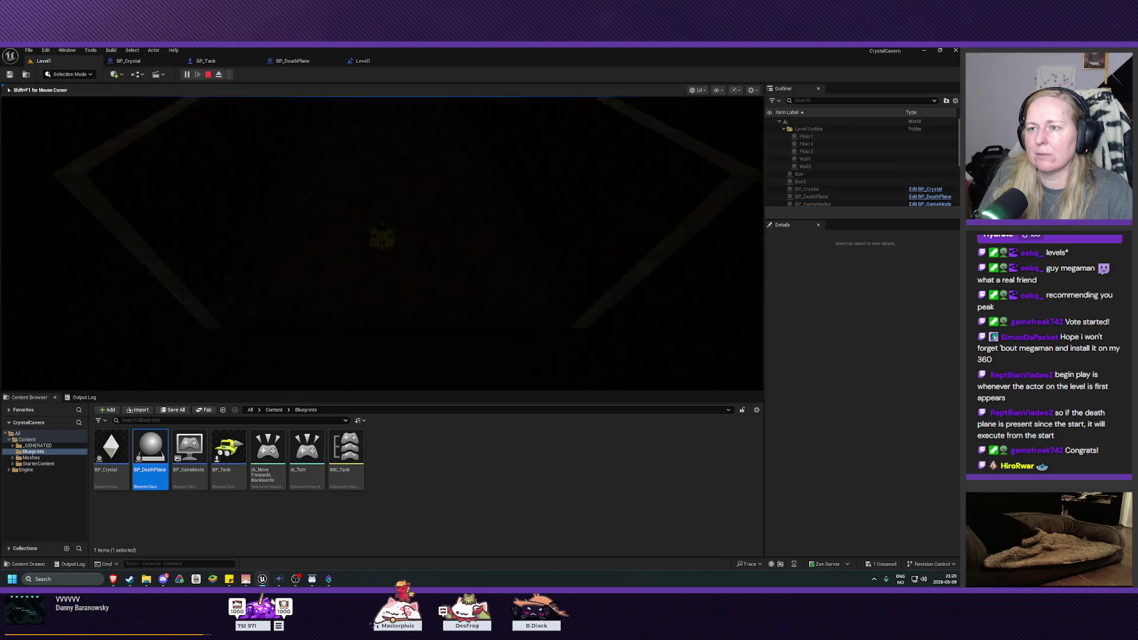
key(Escape)
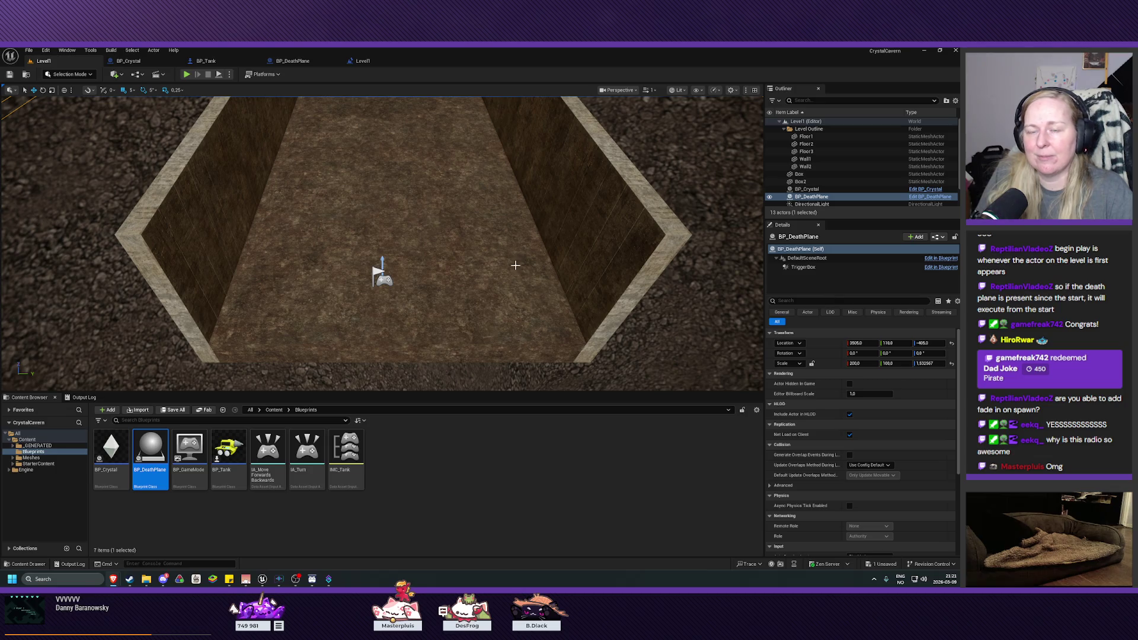
- Return to BP_DeathPlane's event graph, showing its BeginPlay camera-fade nodes, then switch to the radio browser
click(254, 61)
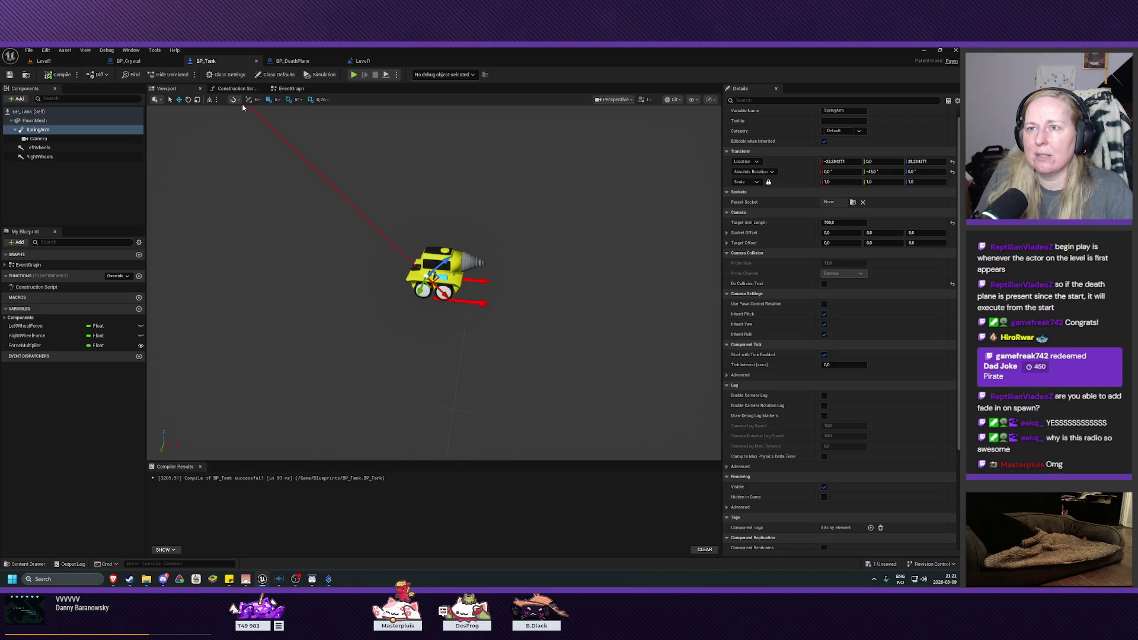
click(363, 62)
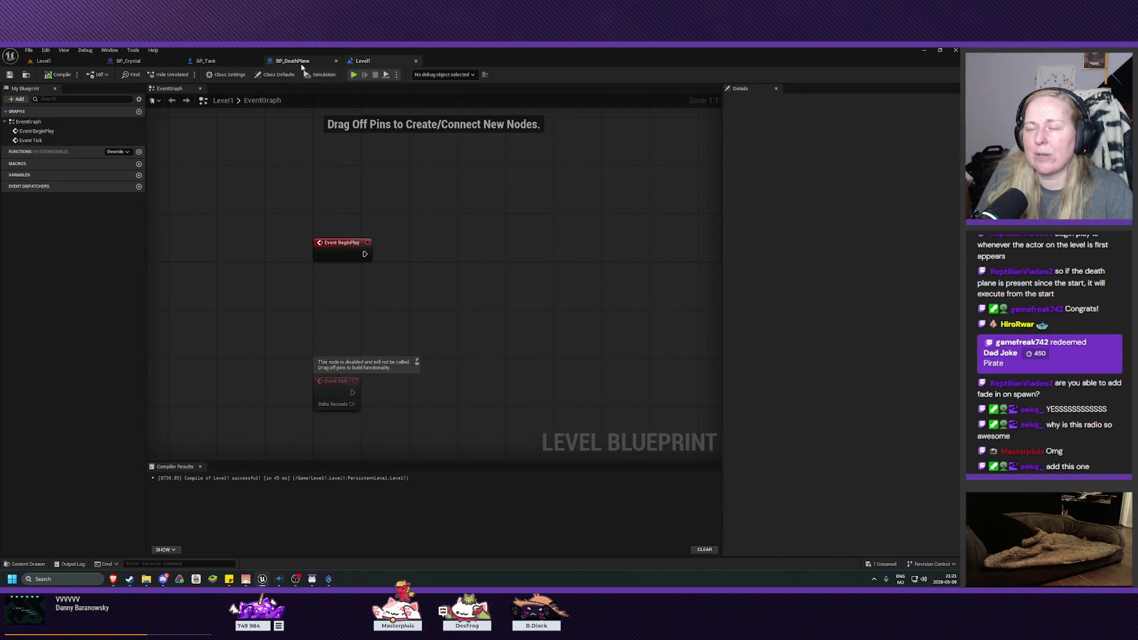
click(292, 61)
drag(443, 211, 464, 335)
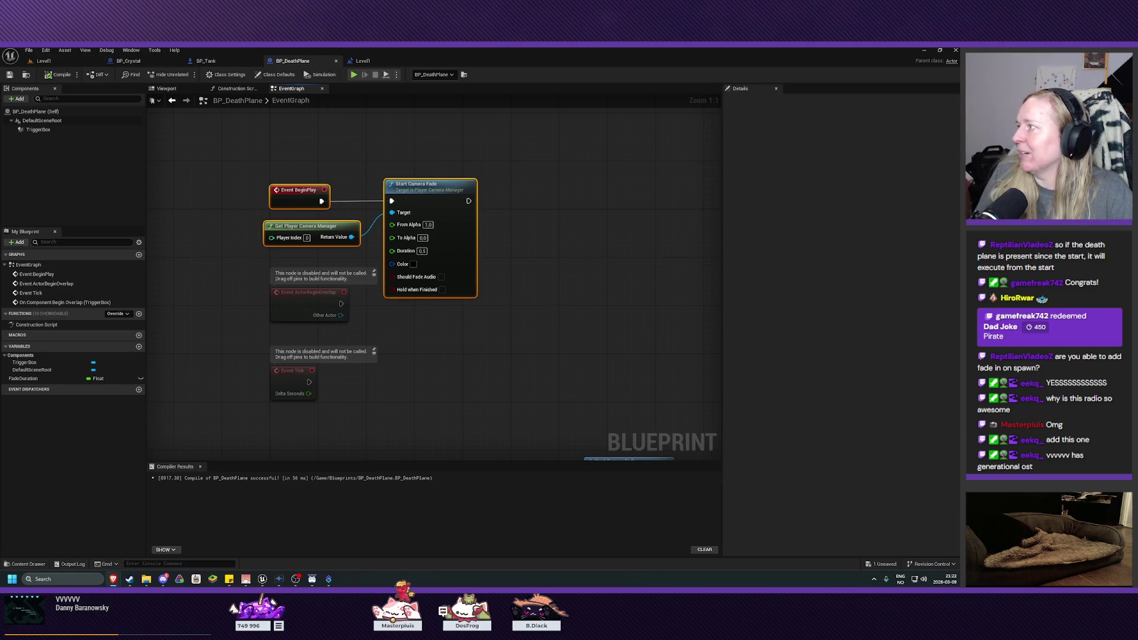
key(alt+Tab)
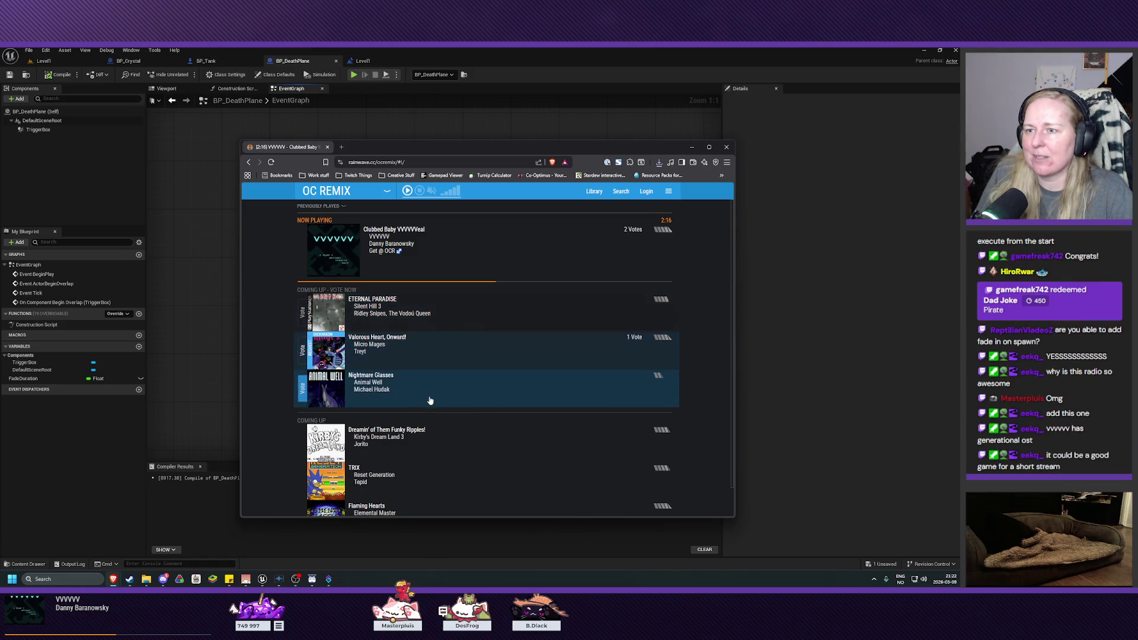
- Vote for Eternal Paradise in Rainwave and return to Unreal Engine
click(439, 313)
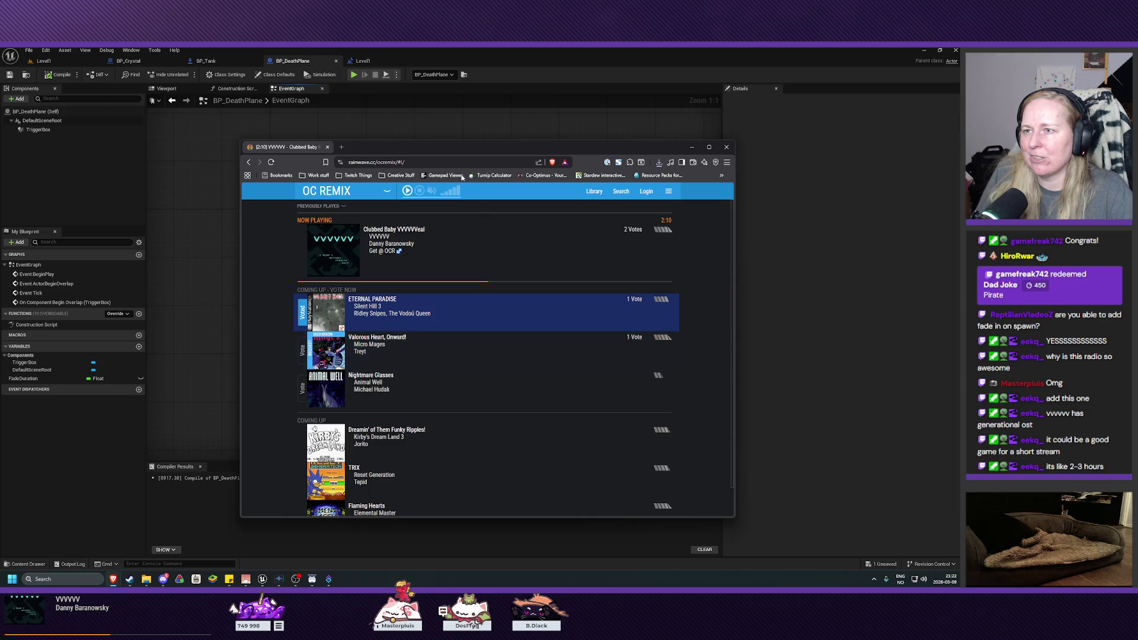
key(alt+Tab)
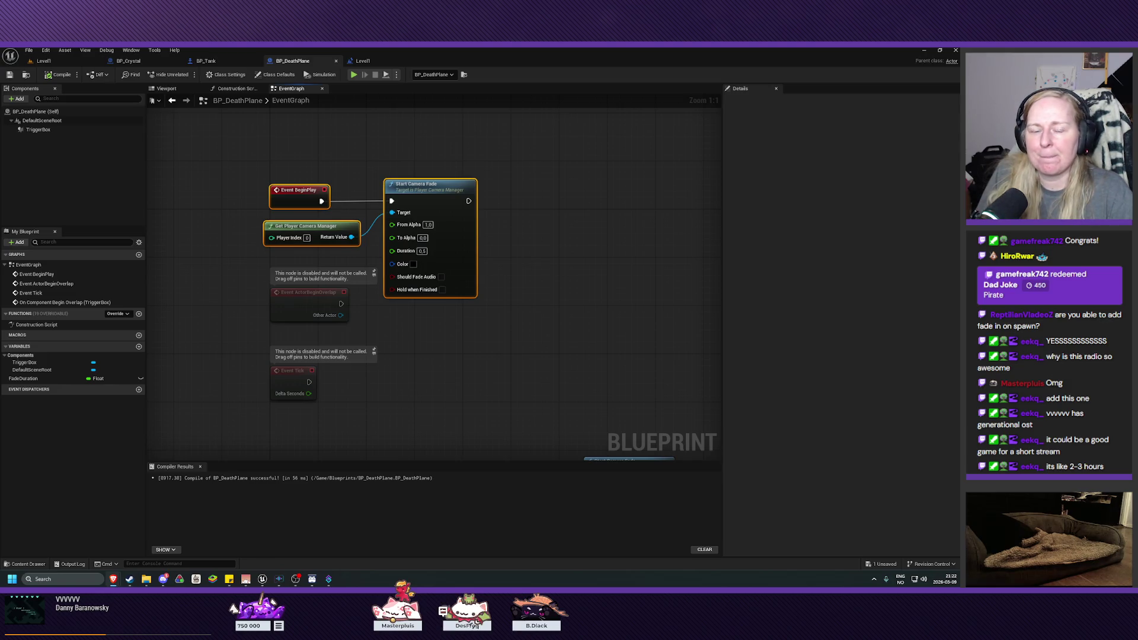
mouse_move(554, 318)
mouse_down()
mouse_move(559, 348)
mouse_move(535, 326)
mouse_up()
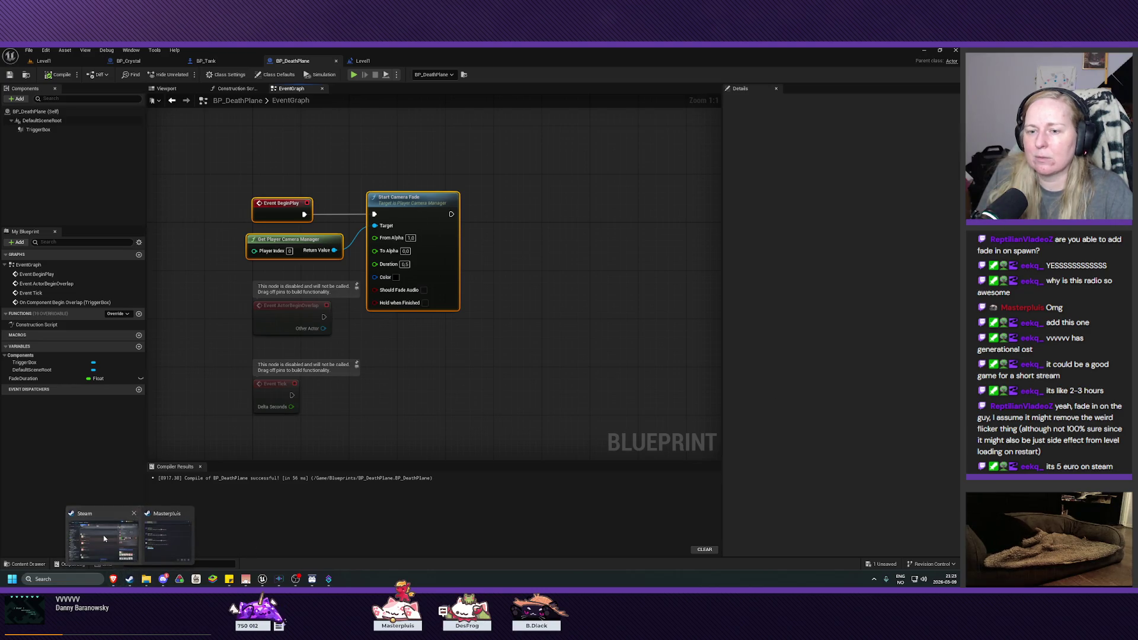
click(131, 581)
click(213, 144)
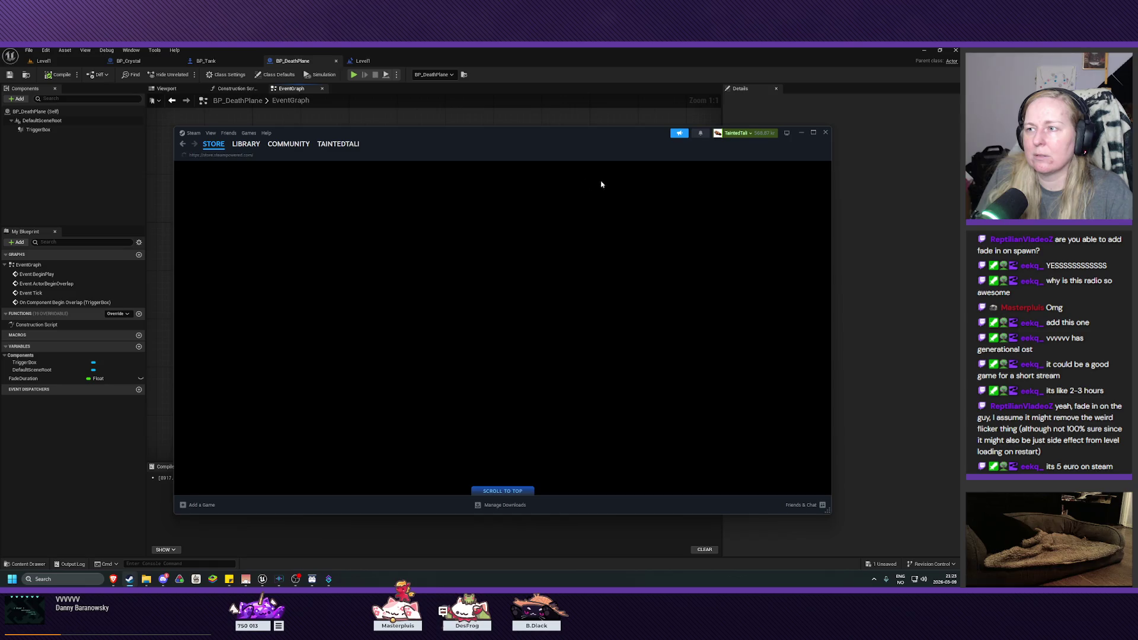
click(590, 169)
text(vvv)
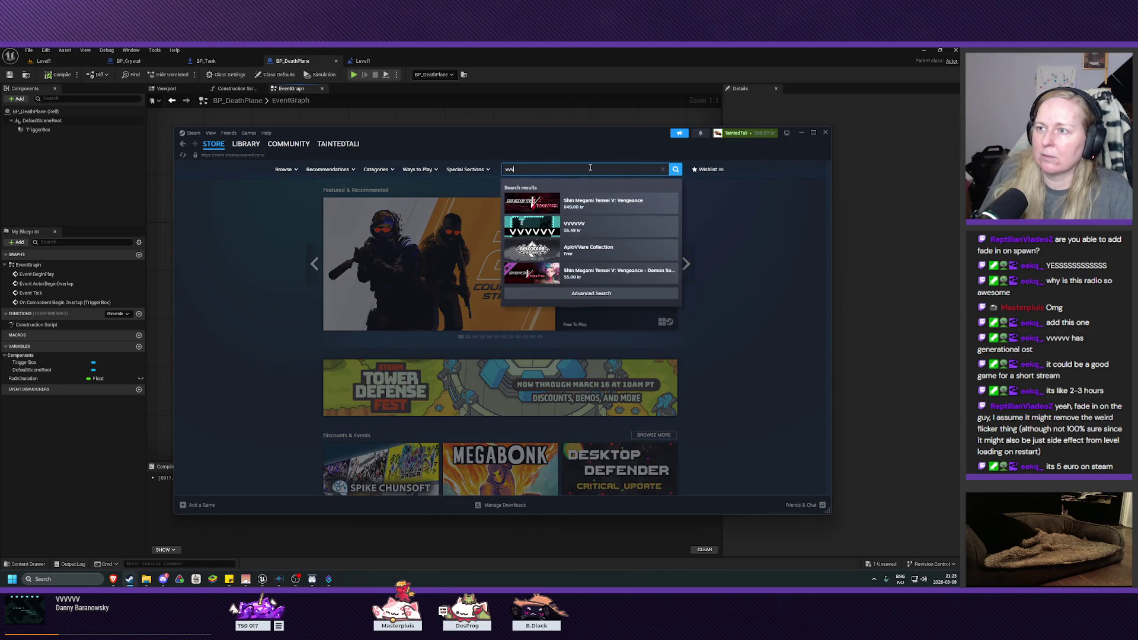
click(593, 202)
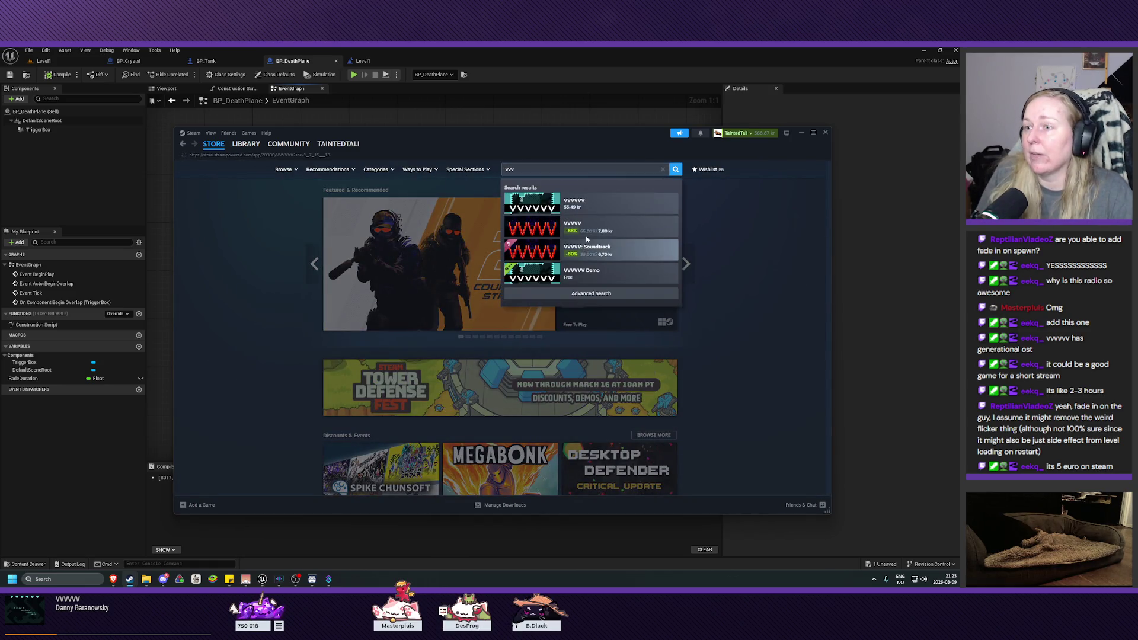
scroll(539, 419, down, 2)
click(246, 144)
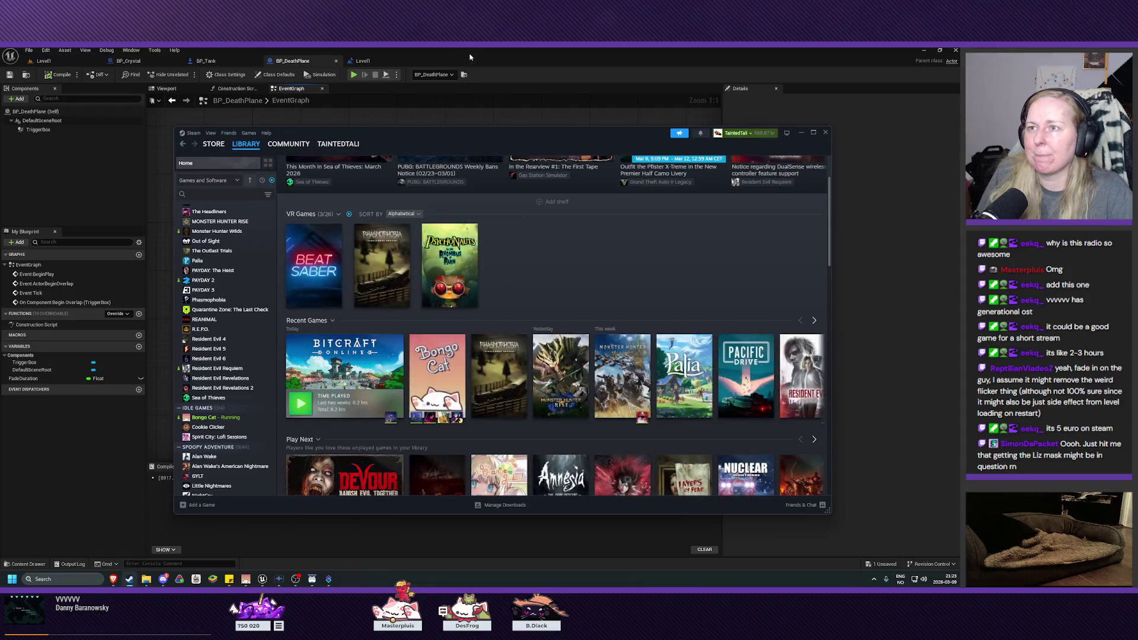
click(494, 90)
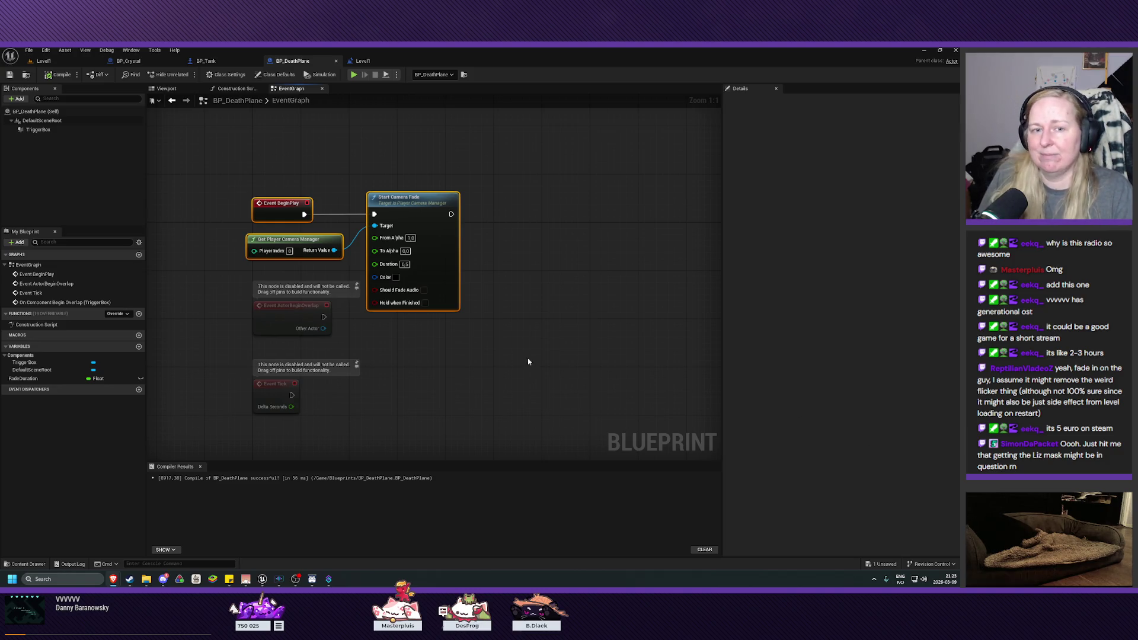
mouse_move(548, 305)
mouse_down()
mouse_move(447, 320)
mouse_move(427, 272)
mouse_move(452, 308)
mouse_move(532, 152)
mouse_move(573, 233)
mouse_move(562, 344)
mouse_up()
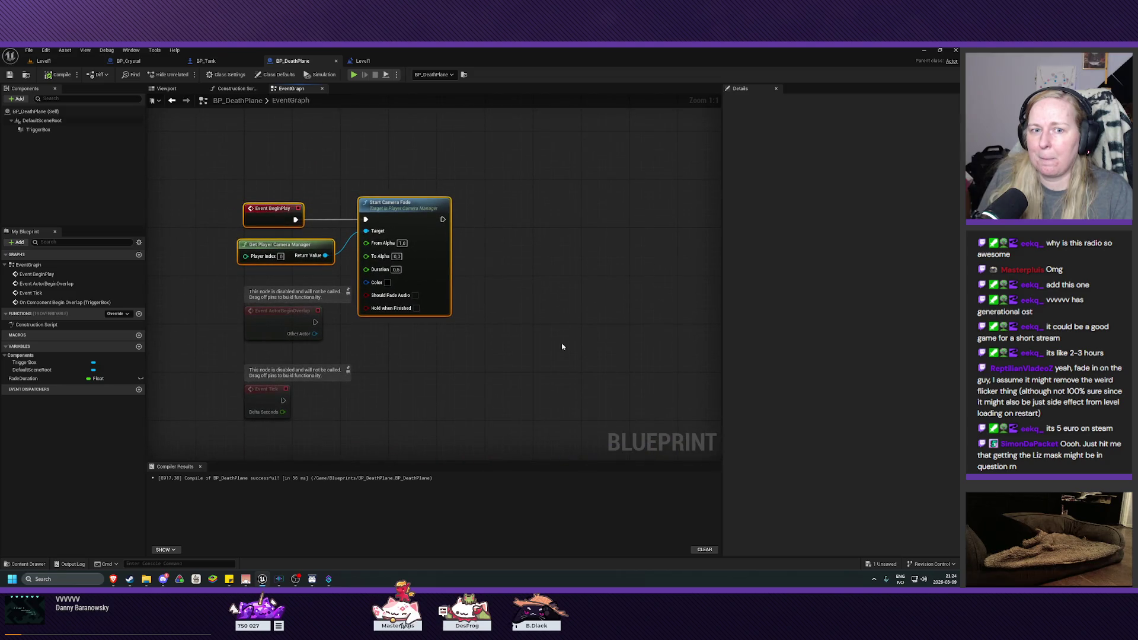
- Bring BP_Tank's BeginPlay nodes into view and make room beside Add Mapping Context
click(213, 61)
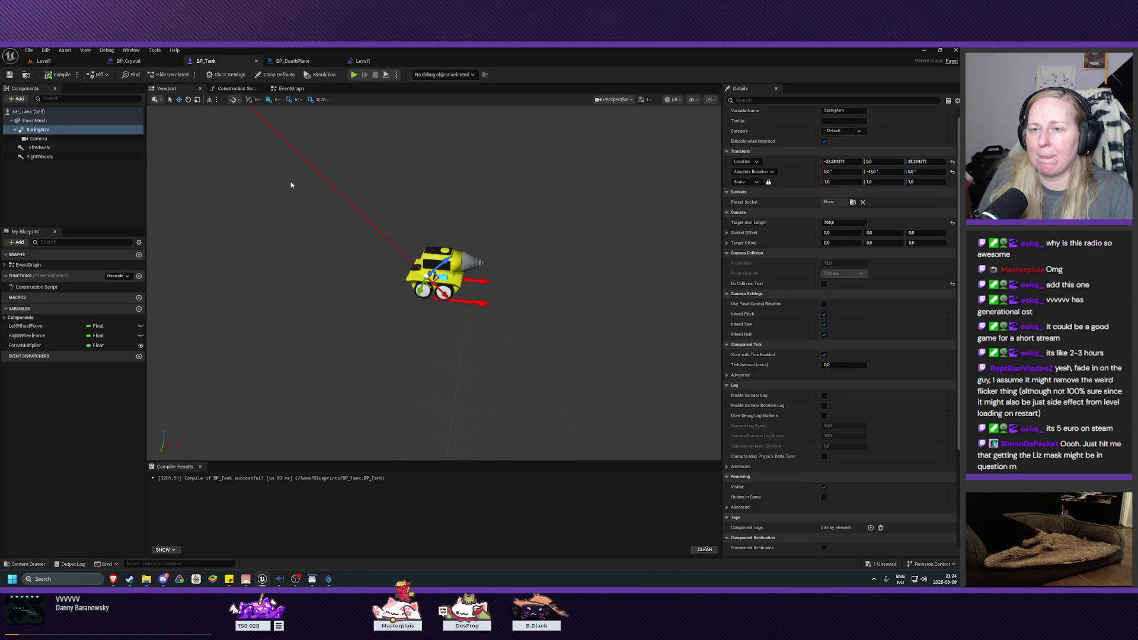
click(291, 88)
mouse_move(369, 184)
mouse_down()
mouse_move(462, 203)
mouse_move(491, 330)
mouse_up()
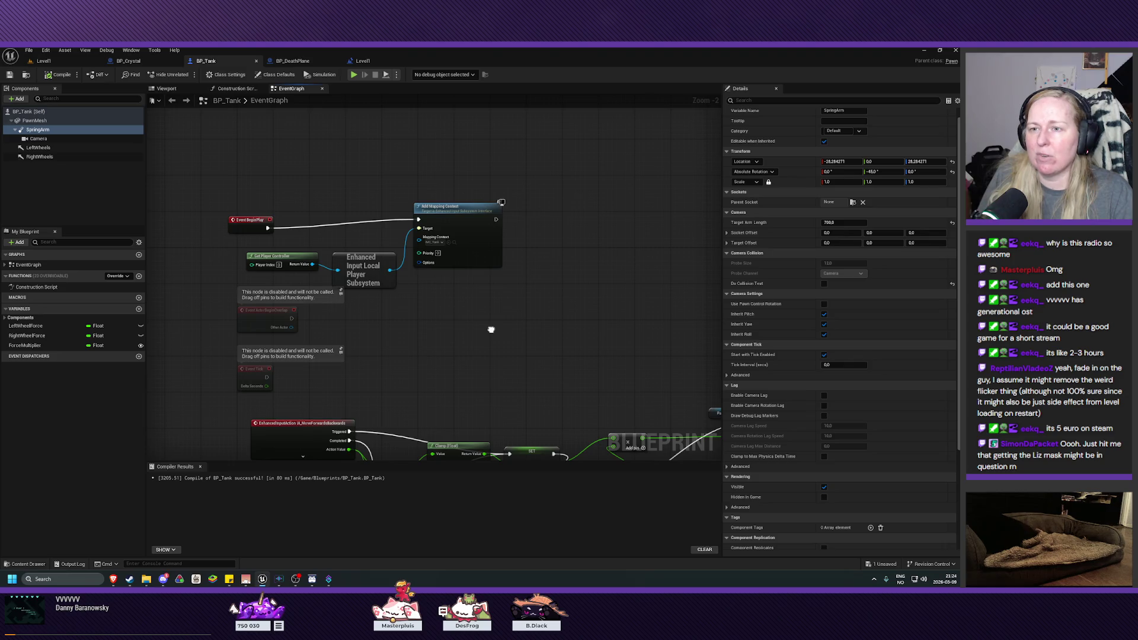
drag(490, 329, 376, 352)
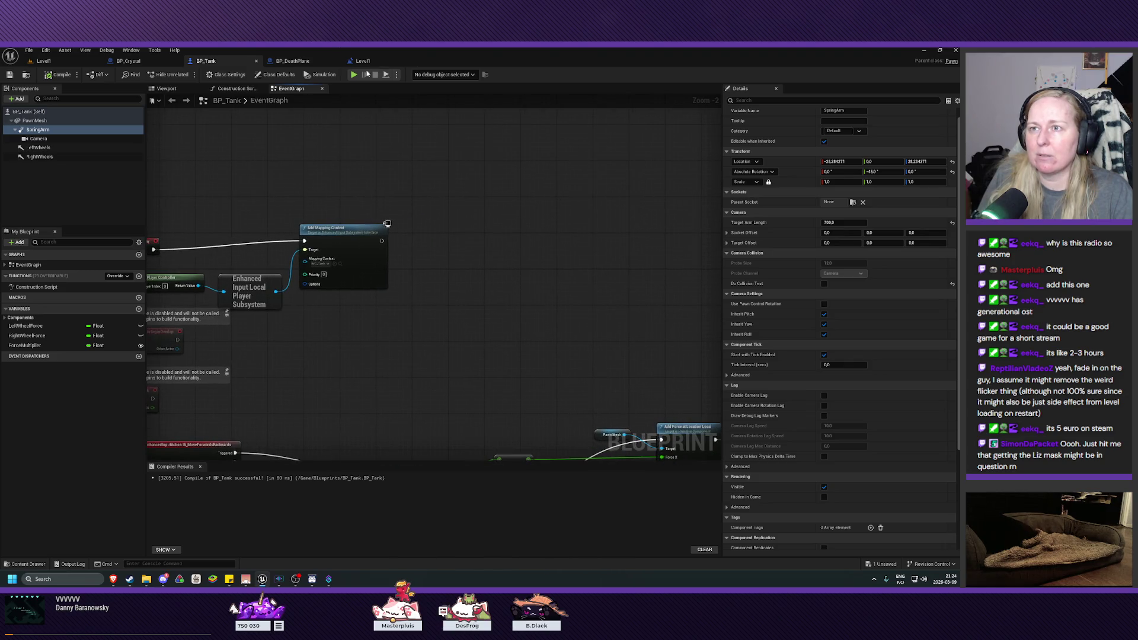
- Move the two camera-fade nodes from BP_DeathPlane into BP_Tank, wired after Add Mapping Context
click(294, 61)
mouse_move(452, 163)
mouse_down()
mouse_move(297, 230)
mouse_move(321, 275)
mouse_up()
key(Delete)
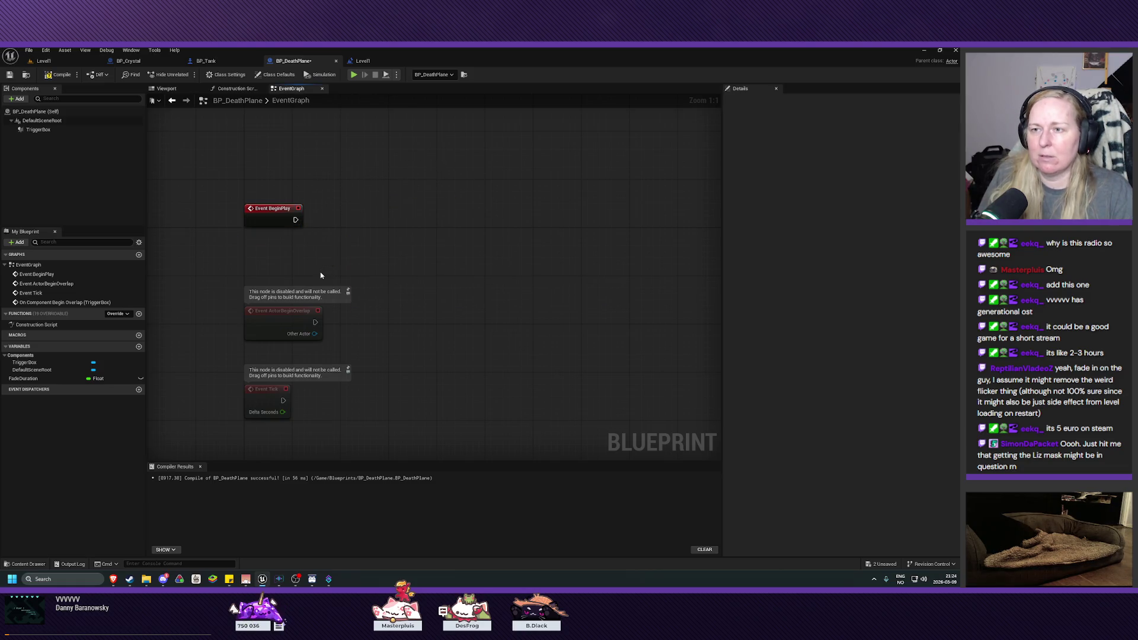
click(205, 60)
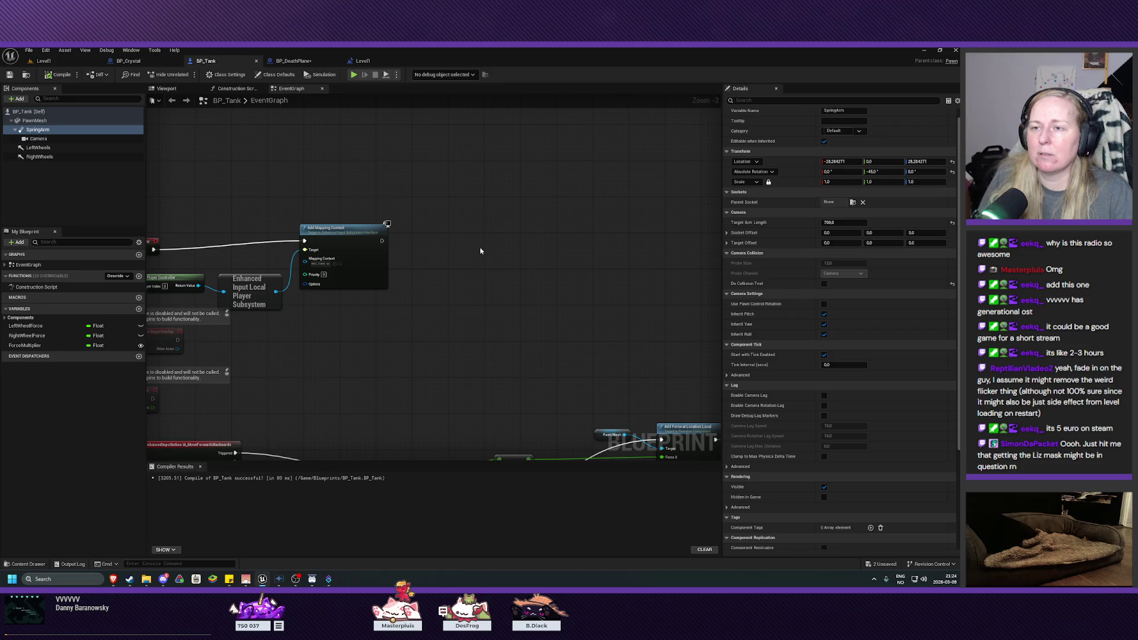
right_click(479, 249)
click(580, 287)
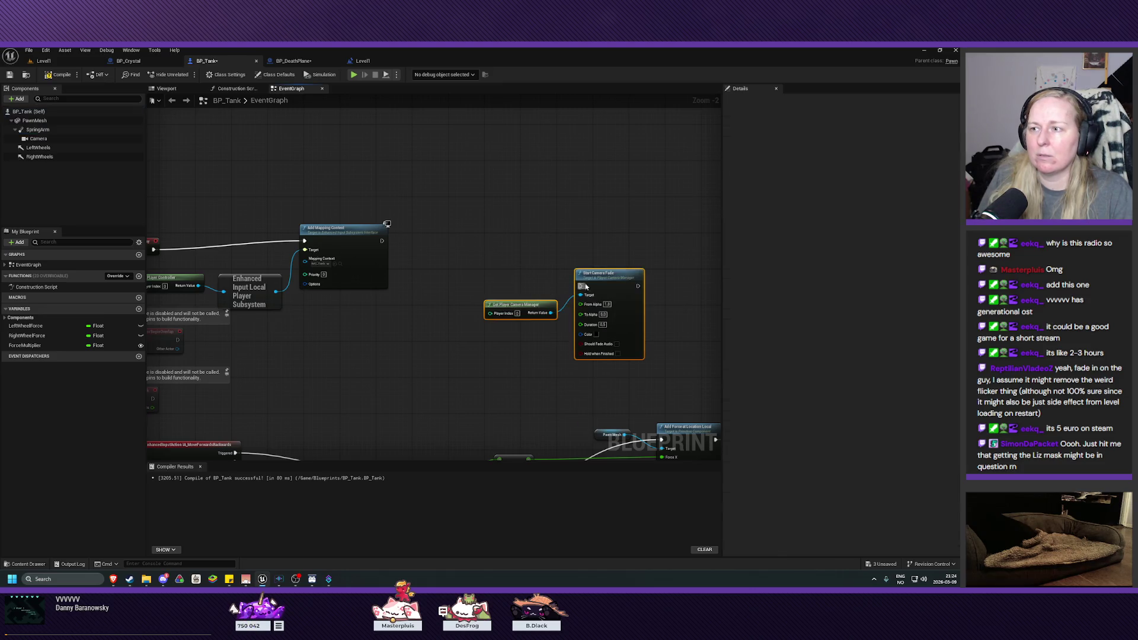
mouse_move(597, 278)
mouse_down()
mouse_move(511, 274)
mouse_move(480, 238)
mouse_move(526, 242)
mouse_up()
mouse_move(383, 241)
mouse_down()
mouse_move(493, 237)
mouse_move(508, 250)
mouse_up()
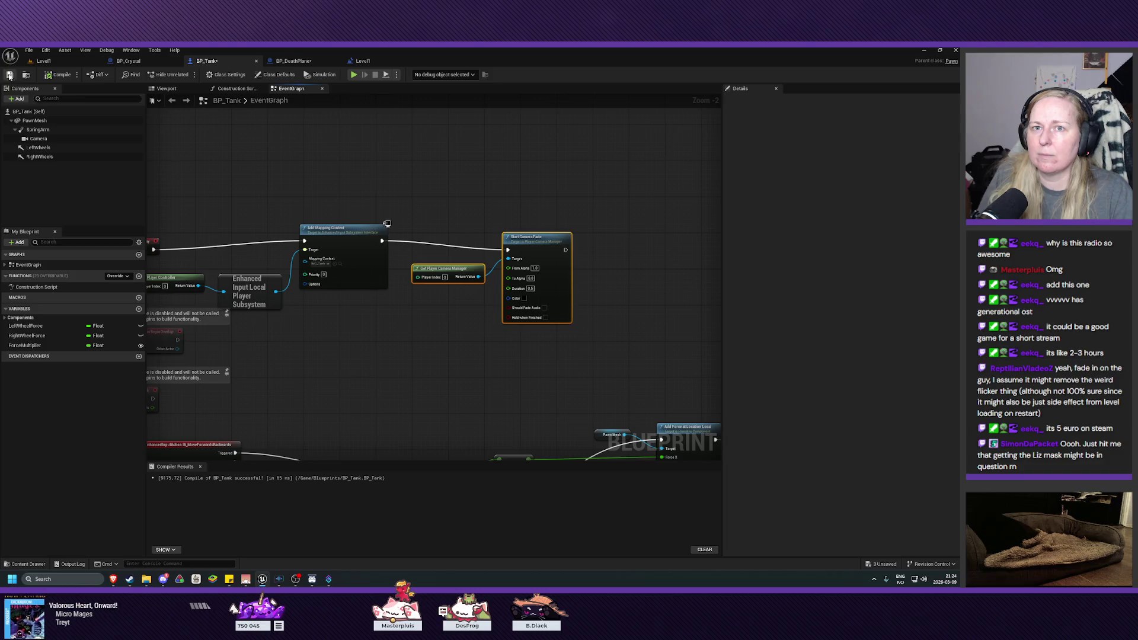
- Play-test Level1 in the editor, driving the tank briefly before stopping
click(44, 61)
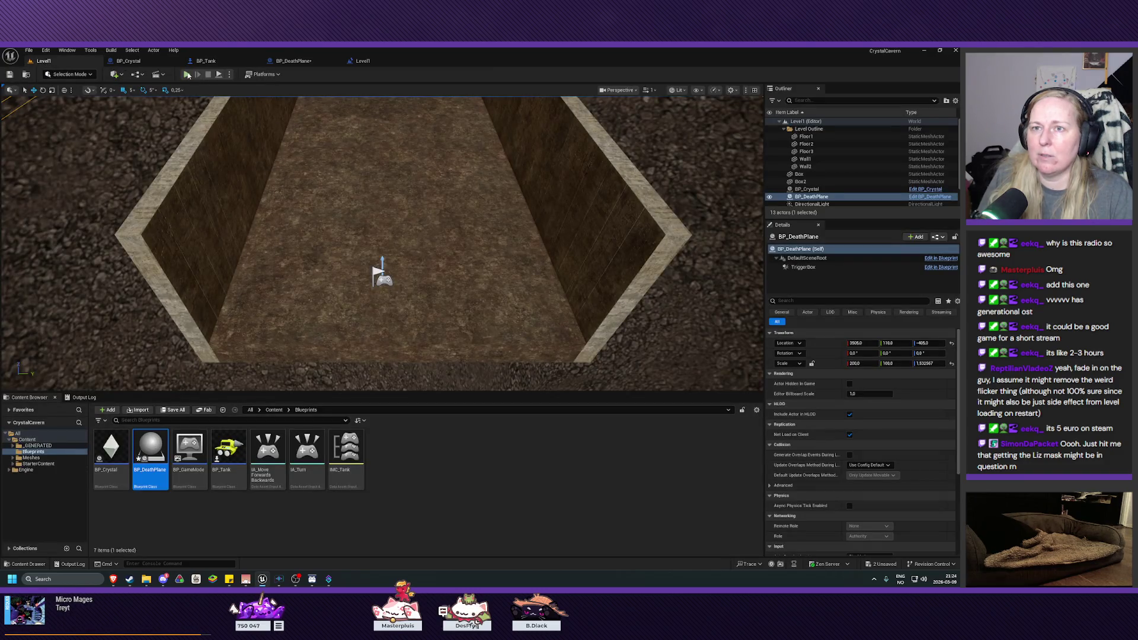
click(187, 74)
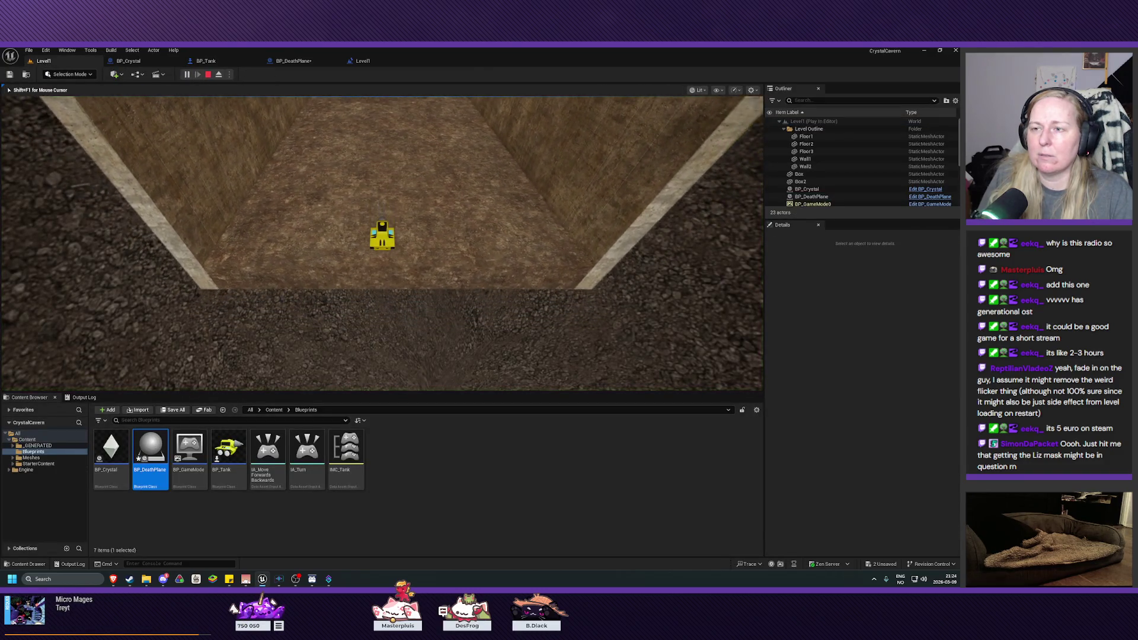
key(s)
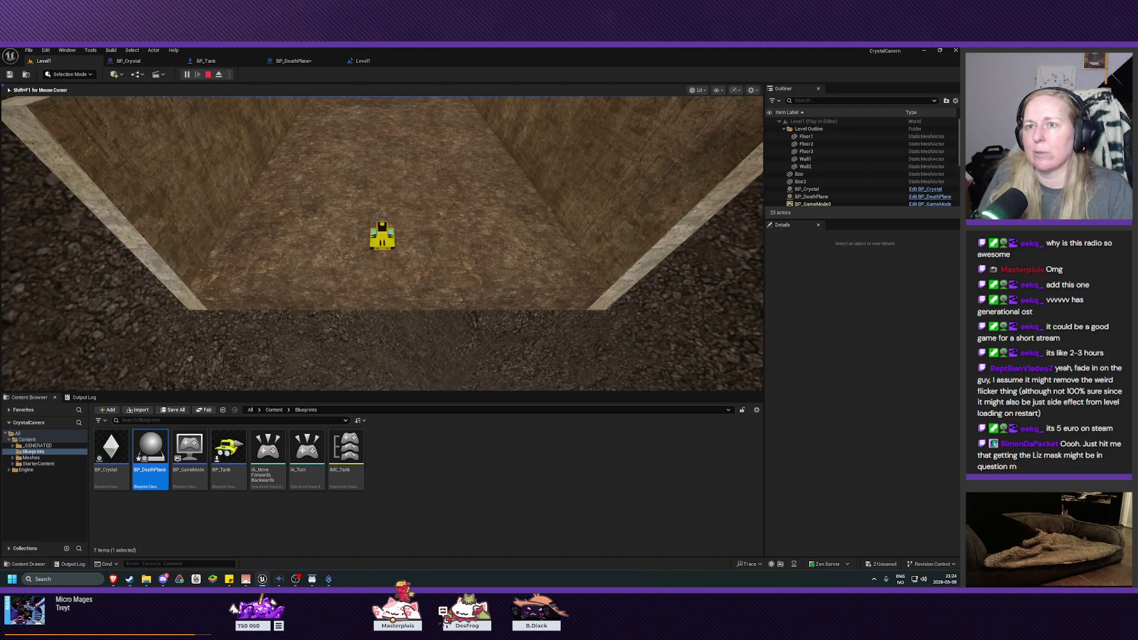
key(Escape)
- Add a Start Camera Fade node to BP_DeathPlane and wire Event BeginPlay into it
click(294, 60)
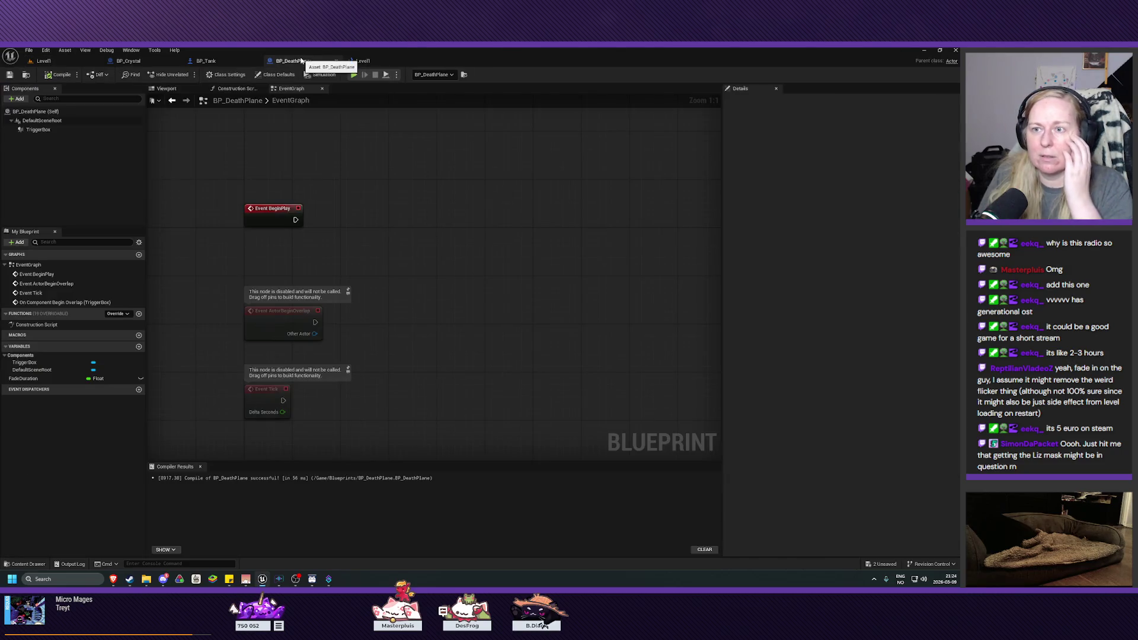
right_click(365, 219)
text(start camera fade)
key(Return)
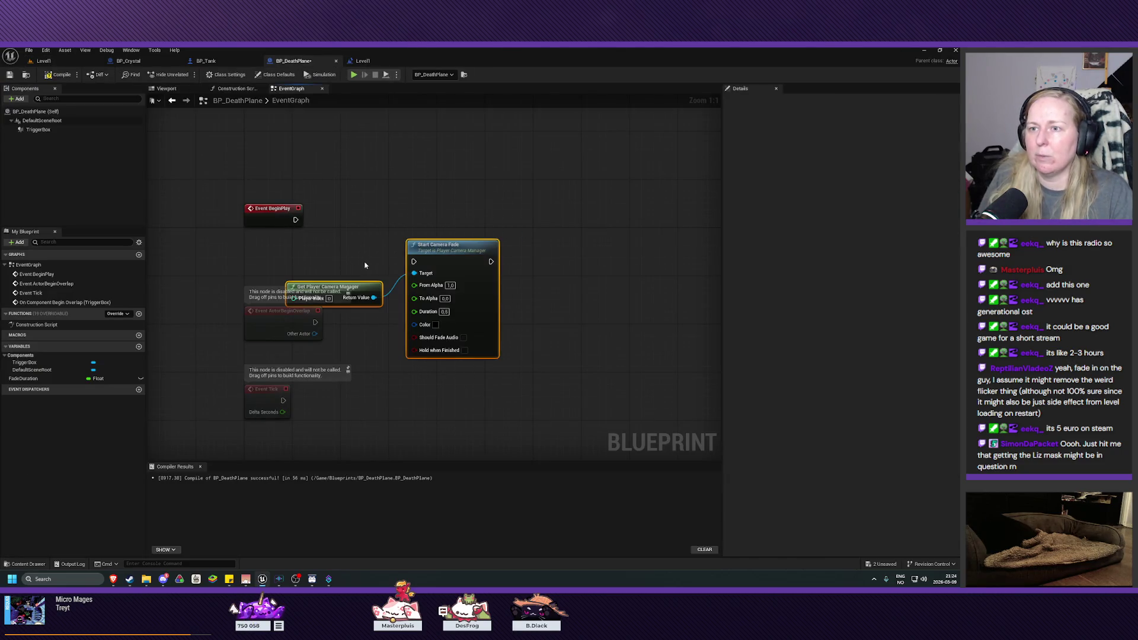
drag(439, 245, 397, 210)
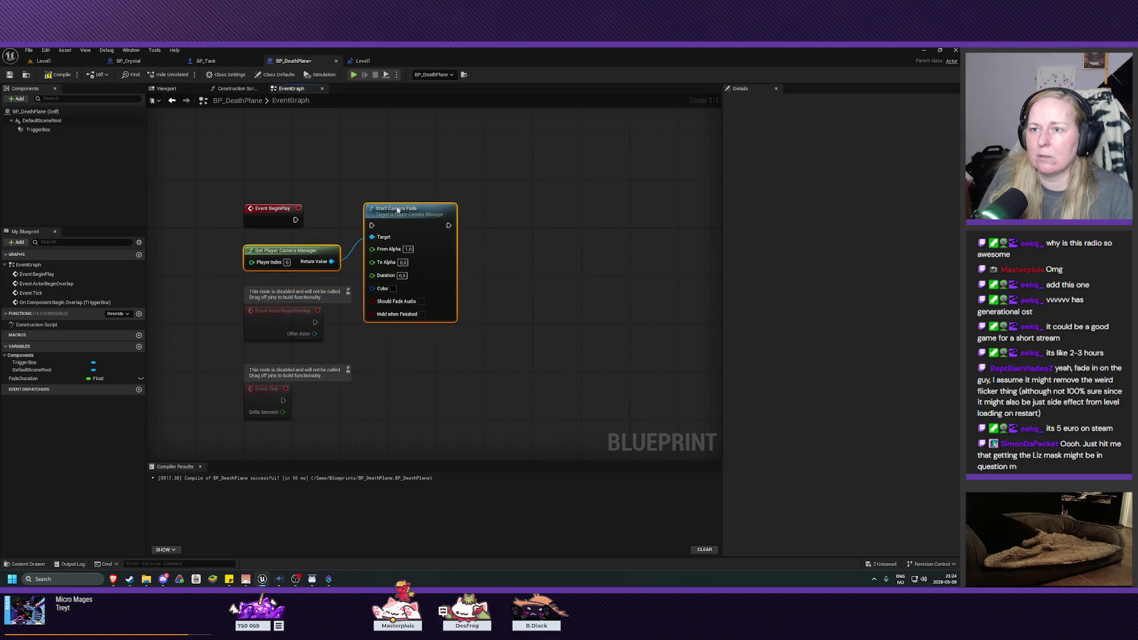
mouse_move(296, 220)
mouse_down()
mouse_move(367, 227)
mouse_move(379, 205)
mouse_up()
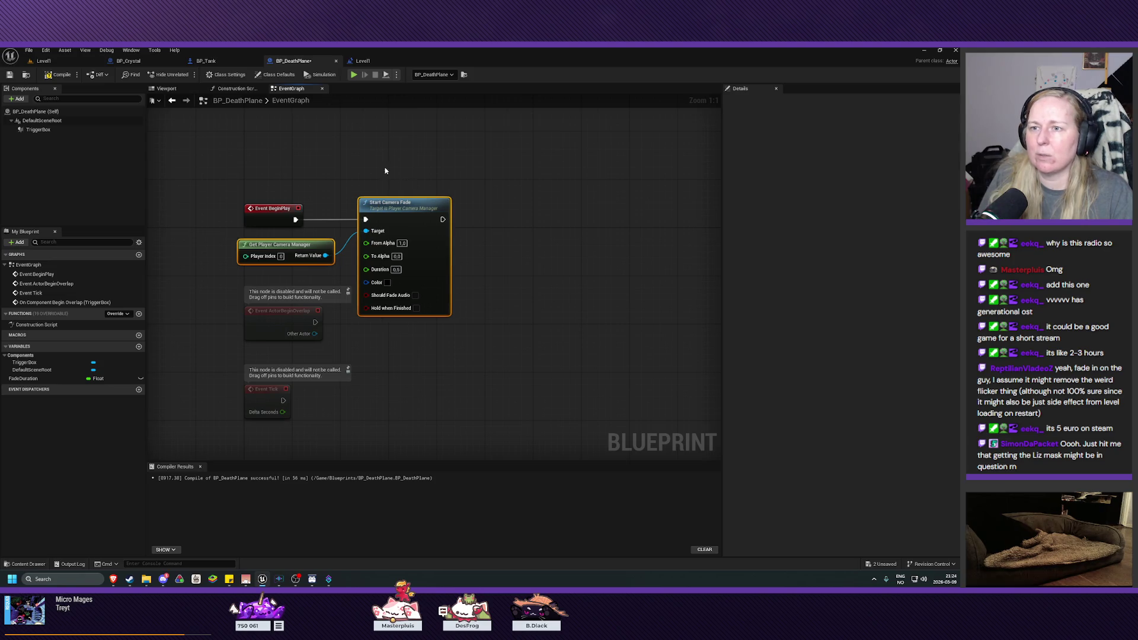
- Delete the camera-fade nodes from BP_Tank, compile it, and save BP_DeathPlane
click(236, 63)
drag(574, 175, 449, 353)
key(Delete)
click(58, 74)
click(300, 62)
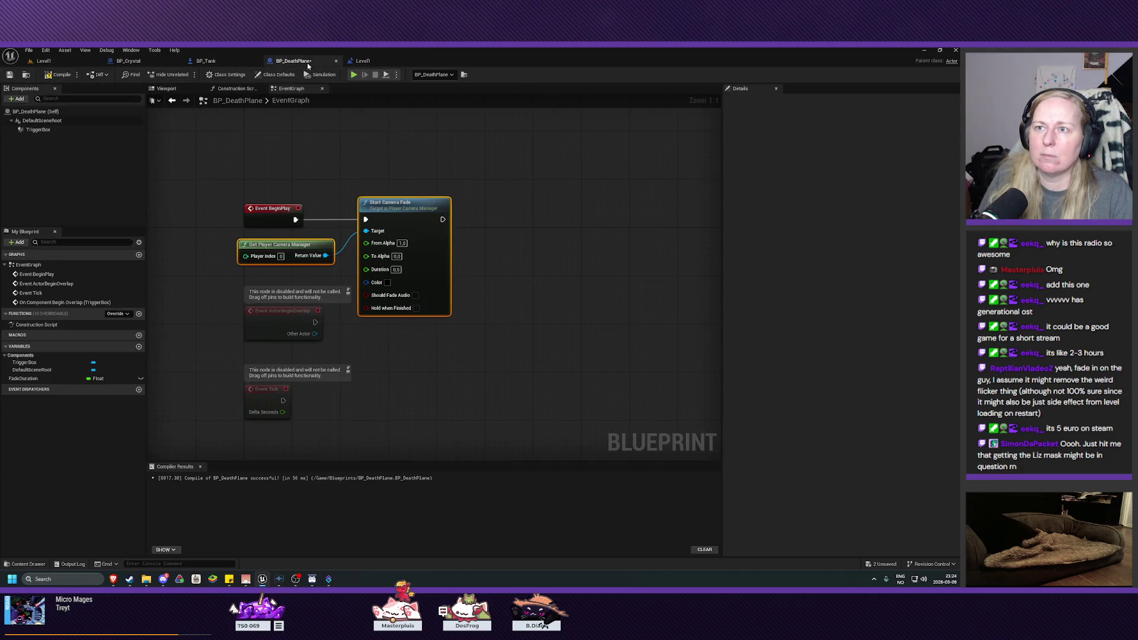
key(ctrl+s)
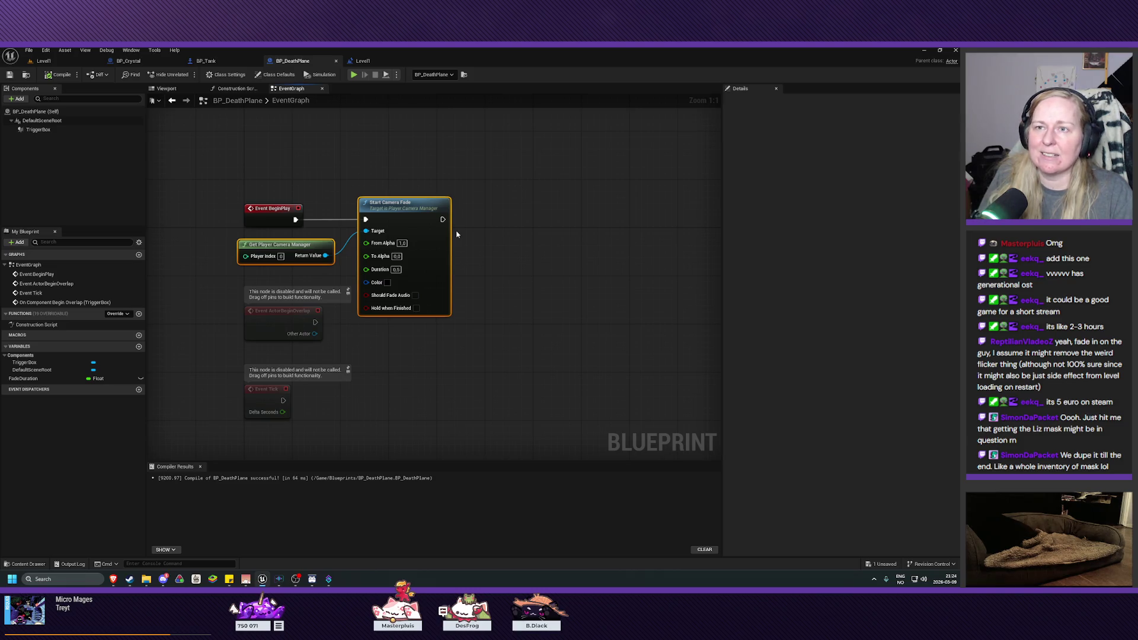
- Run a quick play test of Level1 to check the fade
click(59, 61)
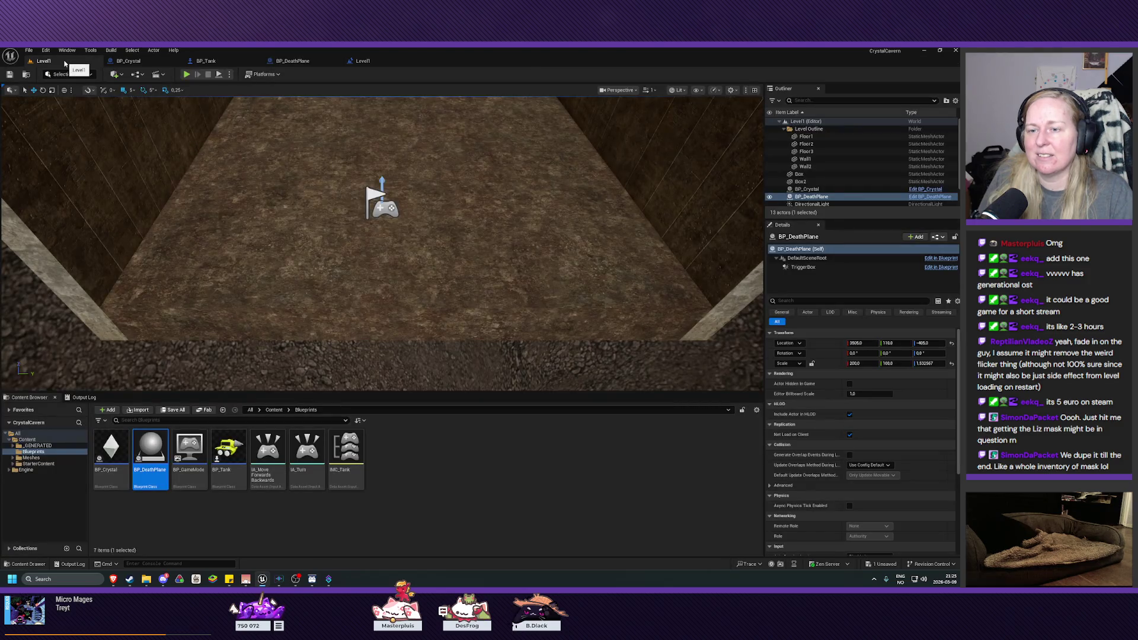
click(187, 75)
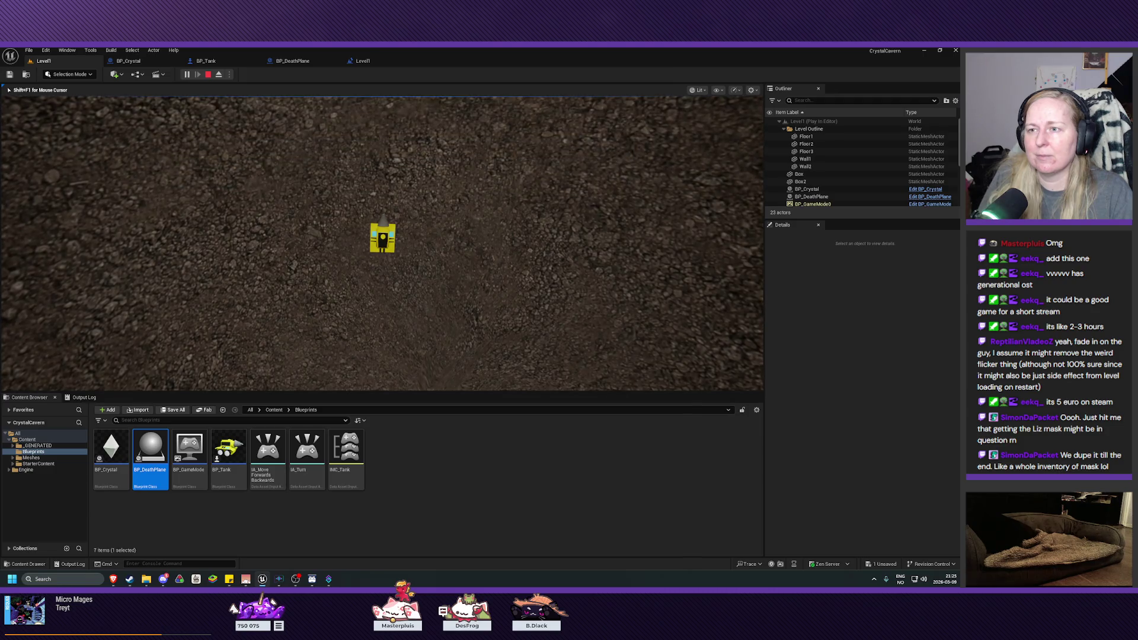
key(Escape)
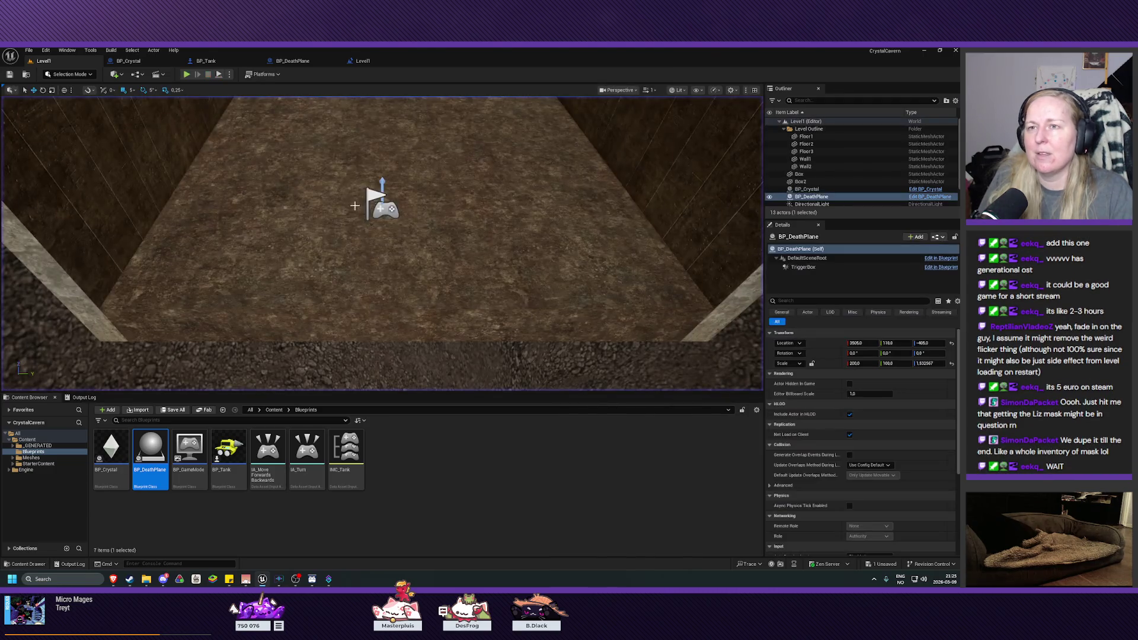
- Remove the Start Camera Fade and Get Player Camera Manager nodes from BP_DeathPlane, then show BP_Tank
click(302, 61)
mouse_move(479, 151)
mouse_down()
mouse_move(356, 224)
mouse_move(318, 276)
mouse_up()
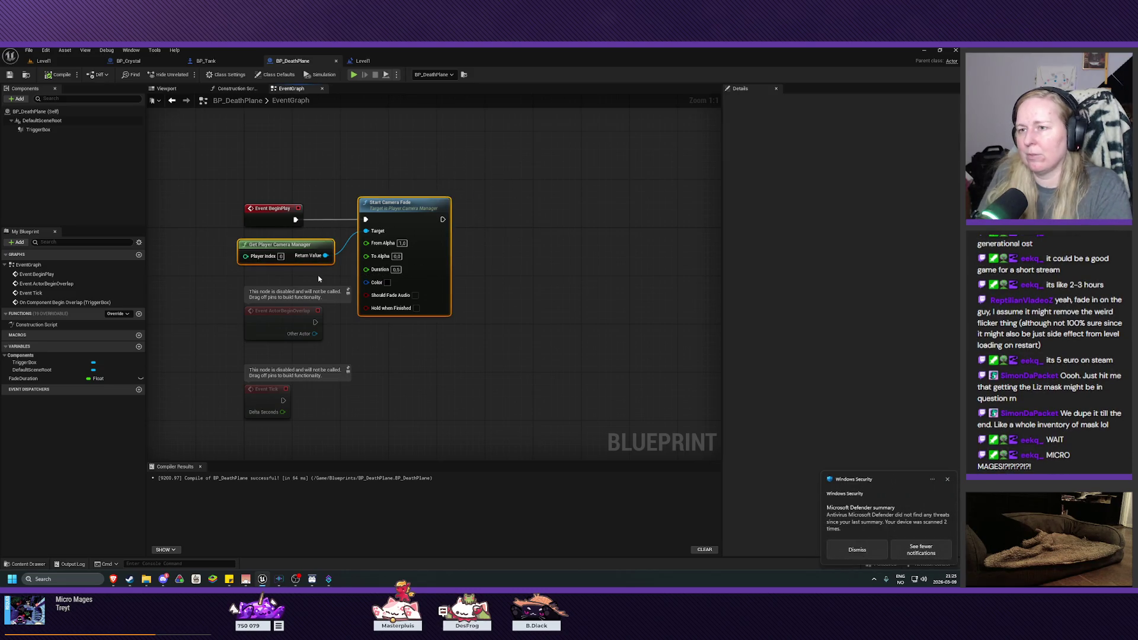
key(Delete)
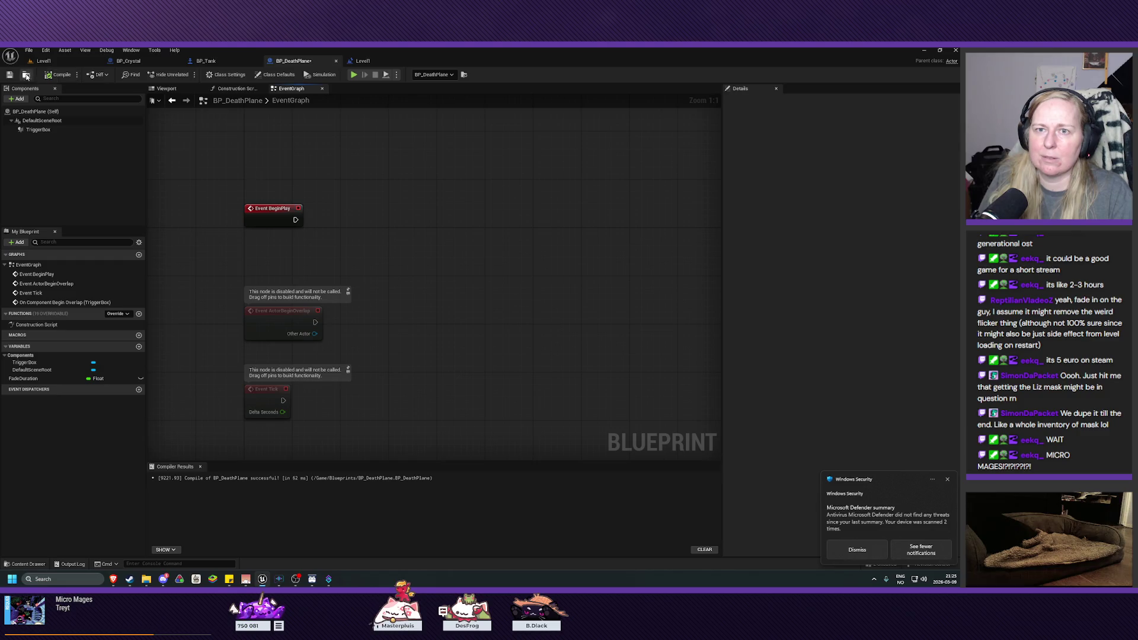
click(219, 61)
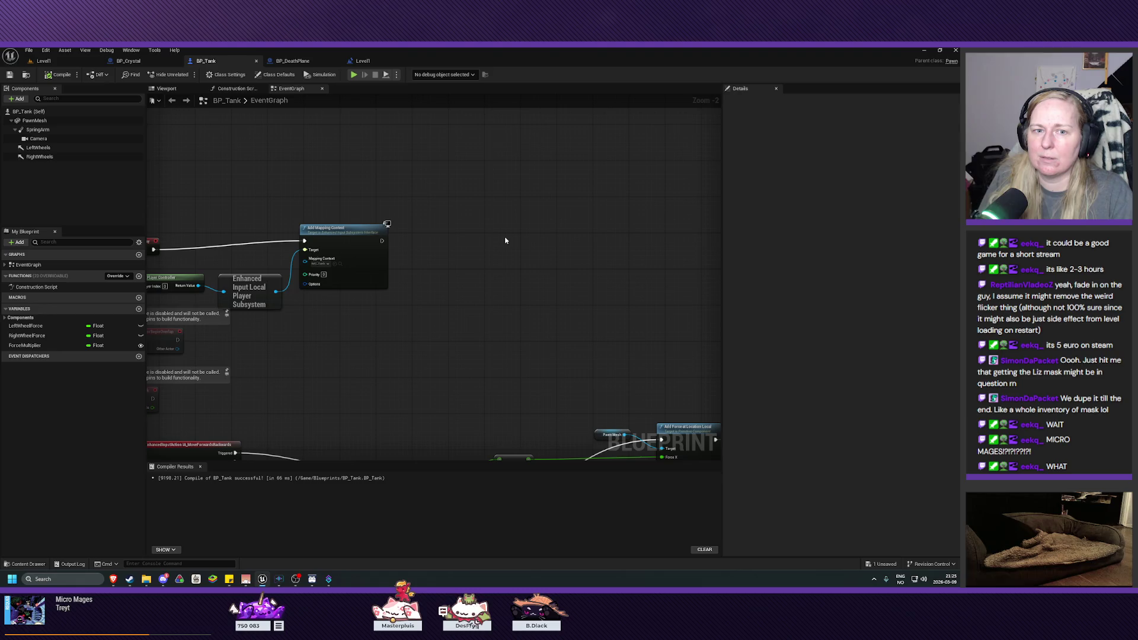
- Paste the camera-fade nodes into BP_Tank, wire them after Add Mapping Context, and compile
key(ctrl+v)
drag(571, 224, 511, 233)
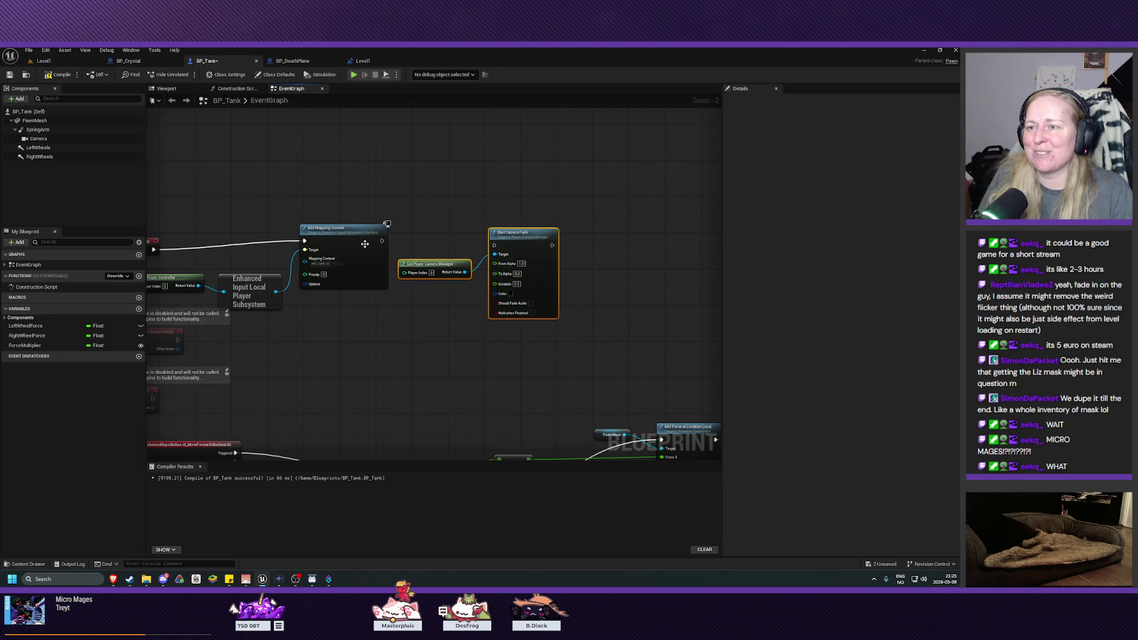
mouse_move(381, 241)
mouse_down()
mouse_move(503, 252)
mouse_move(514, 231)
mouse_up()
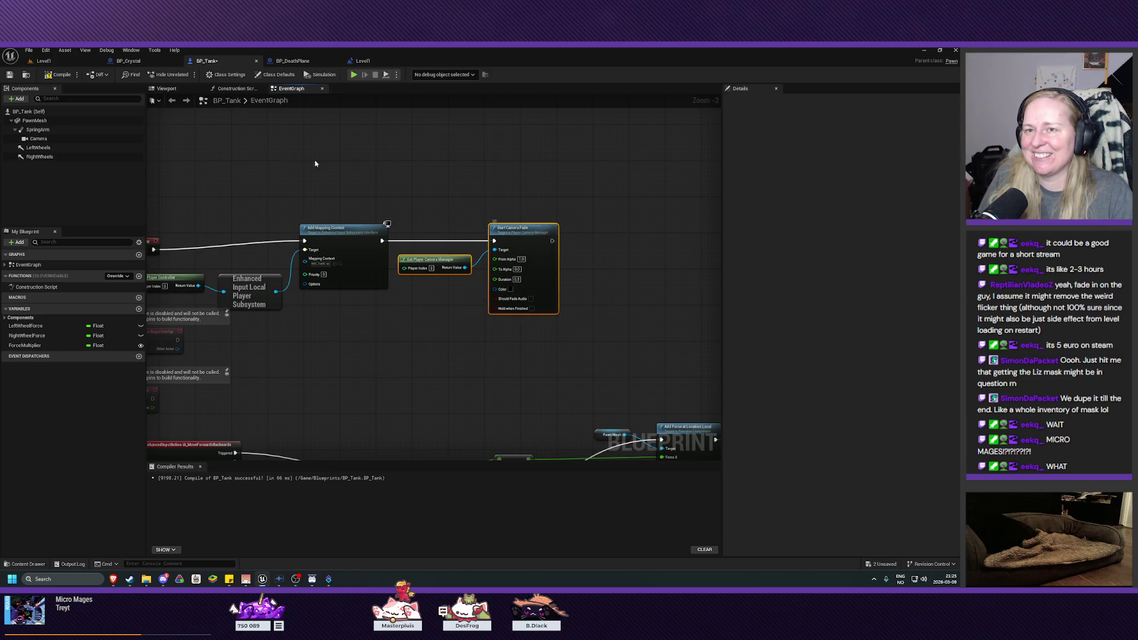
click(59, 75)
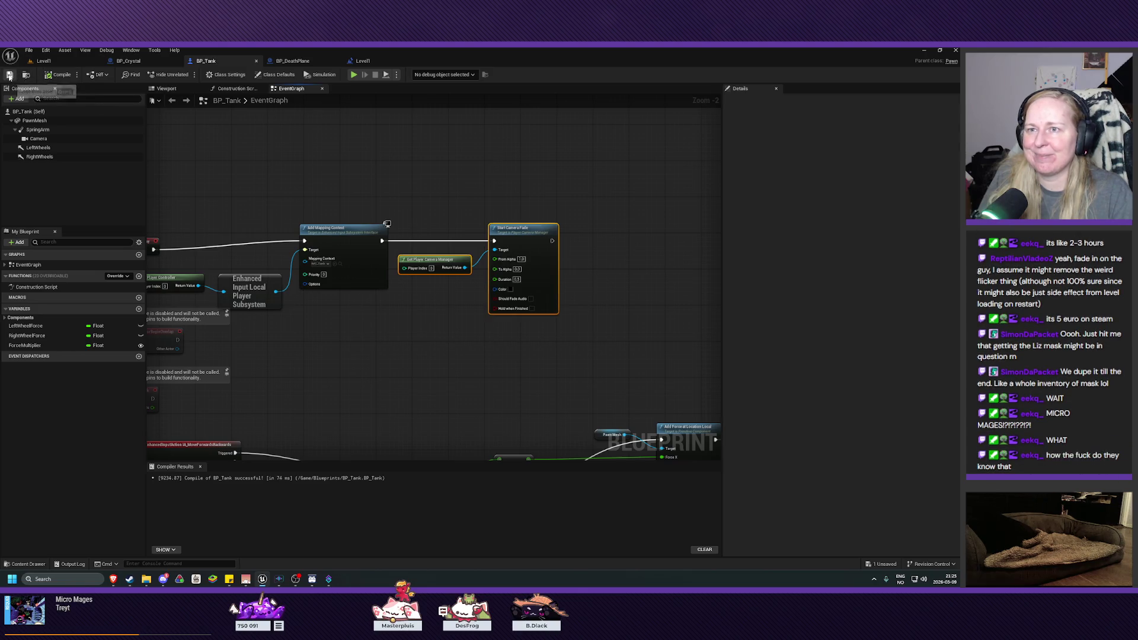
- Play-test the level with the fade running from BP_Tank
click(296, 61)
click(57, 61)
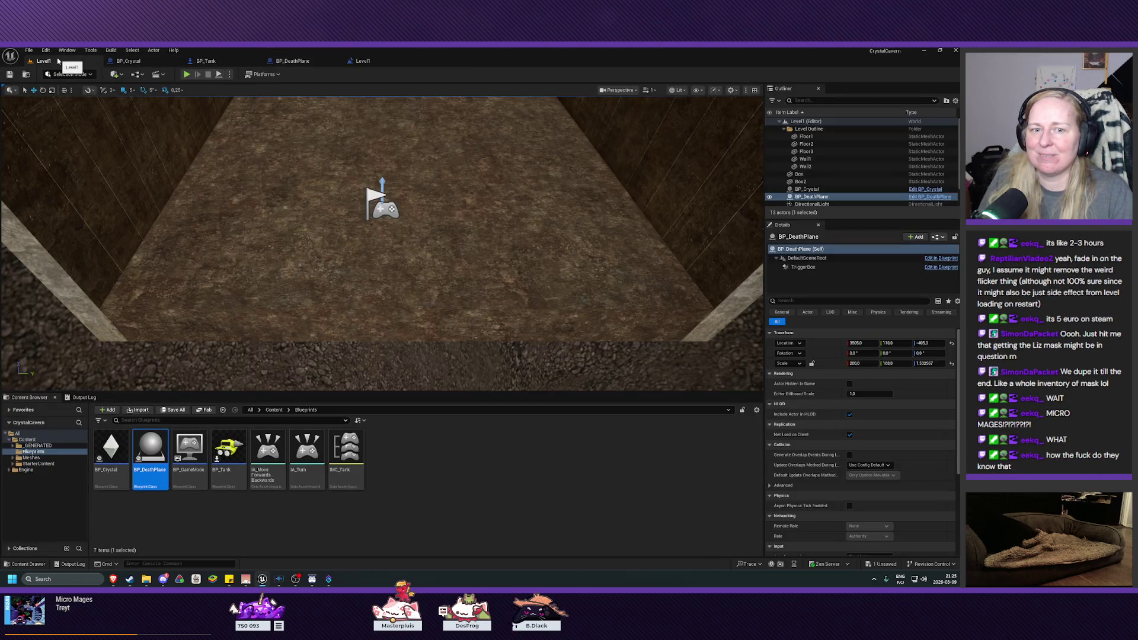
click(187, 75)
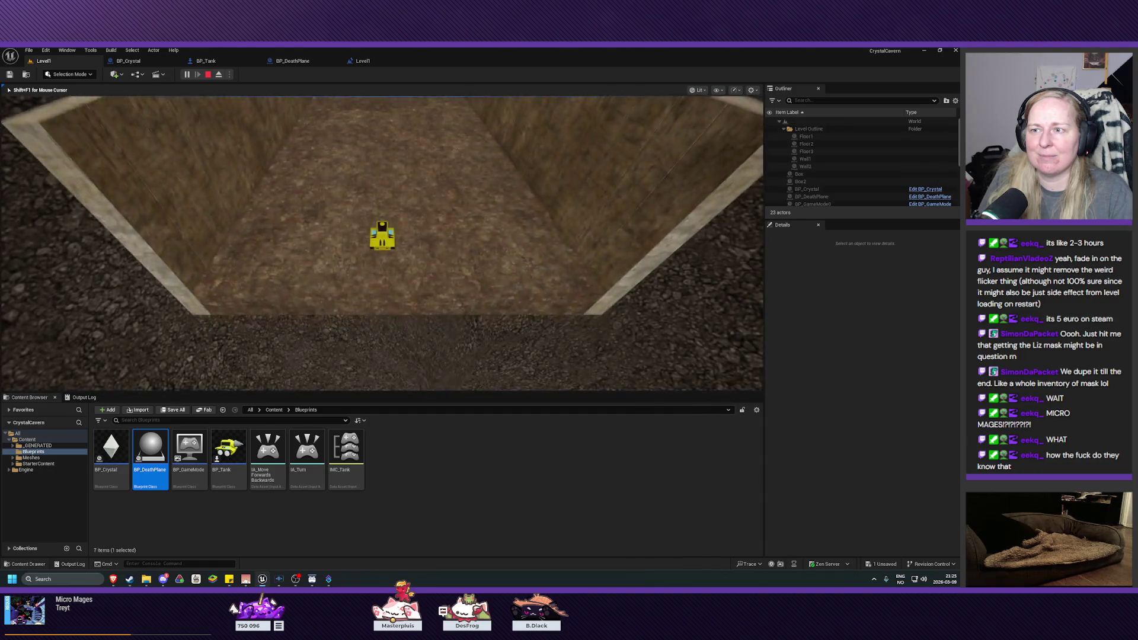
key(Escape)
- Delete the camera-fade nodes from BP_Tank and play-test the level again
click(205, 60)
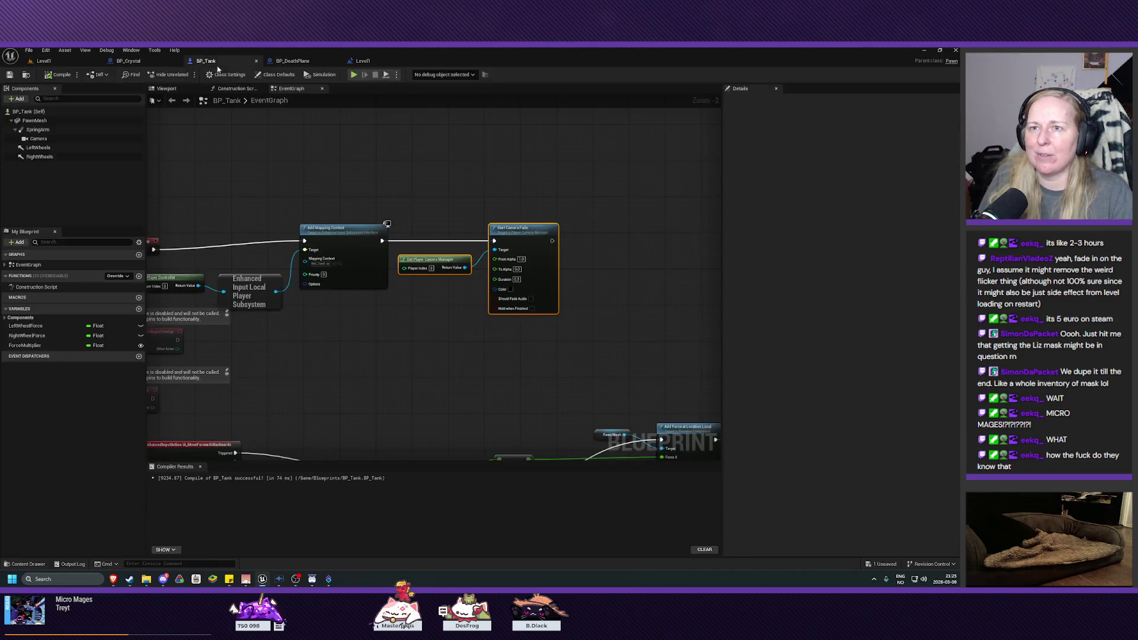
click(518, 184)
drag(568, 163, 424, 334)
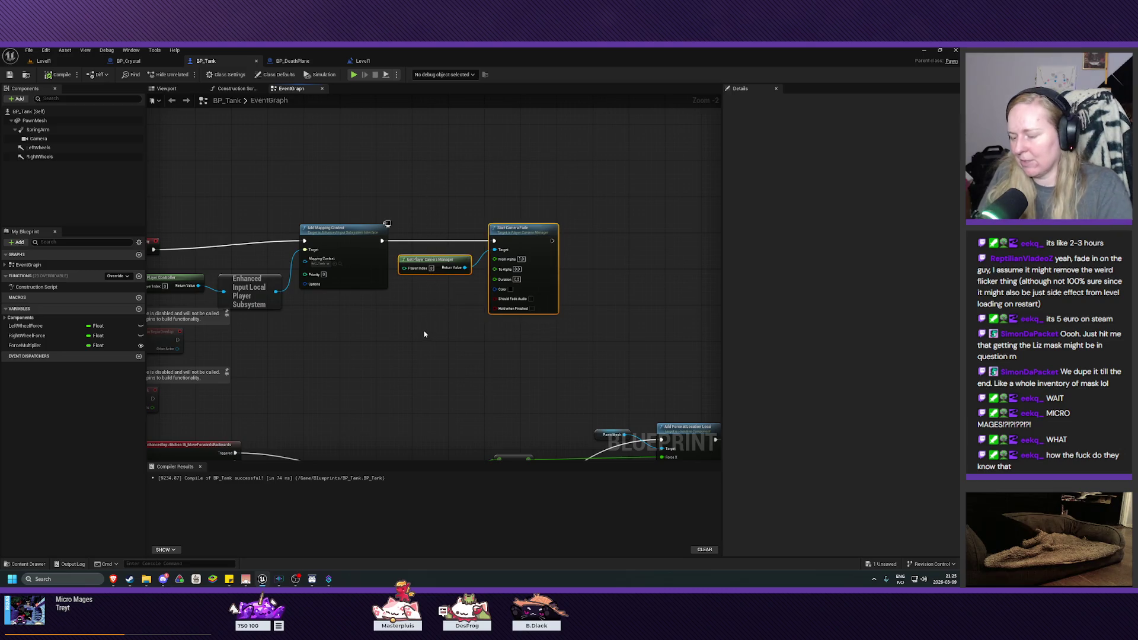
key(Delete)
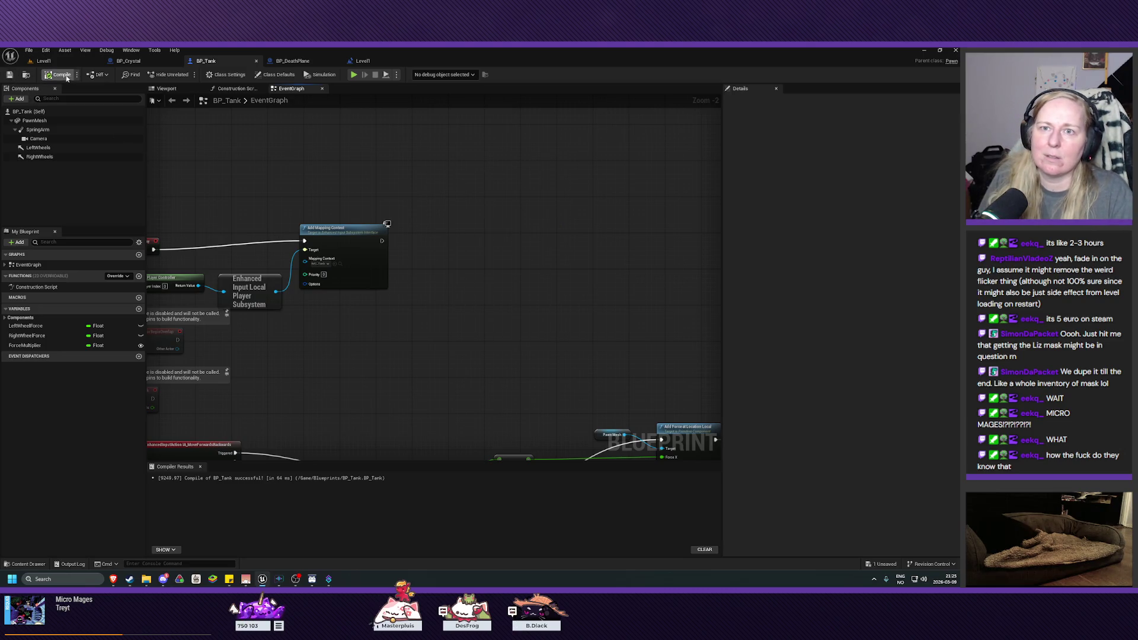
click(45, 60)
key(alt+p)
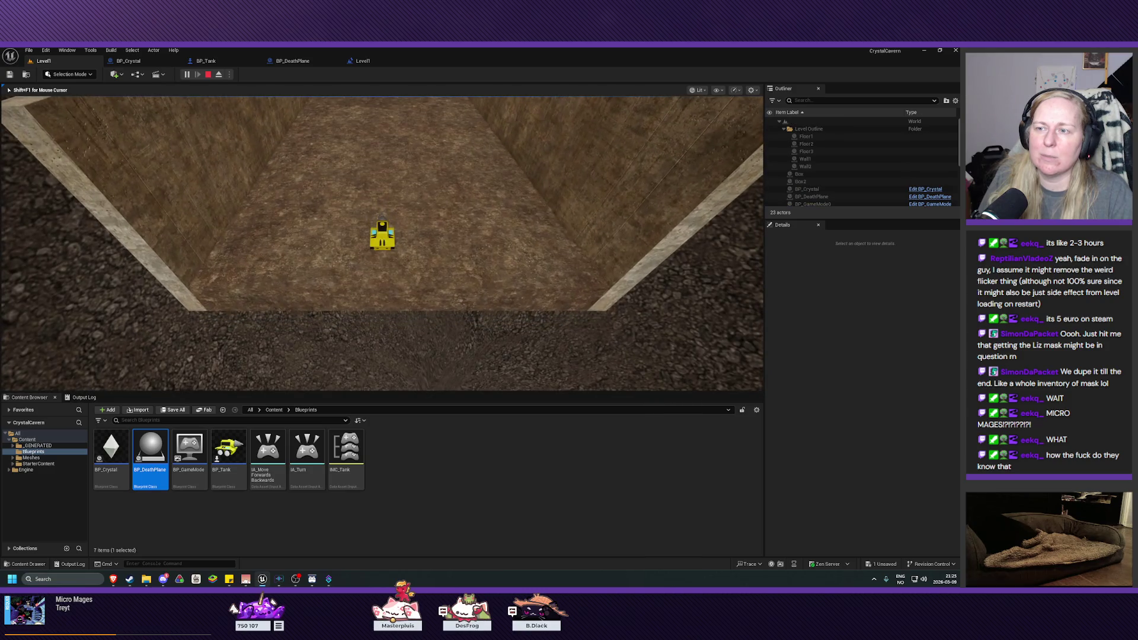
key(Escape)
- Paste the camera-fade nodes back into BP_DeathPlane near Event BeginPlay
click(293, 61)
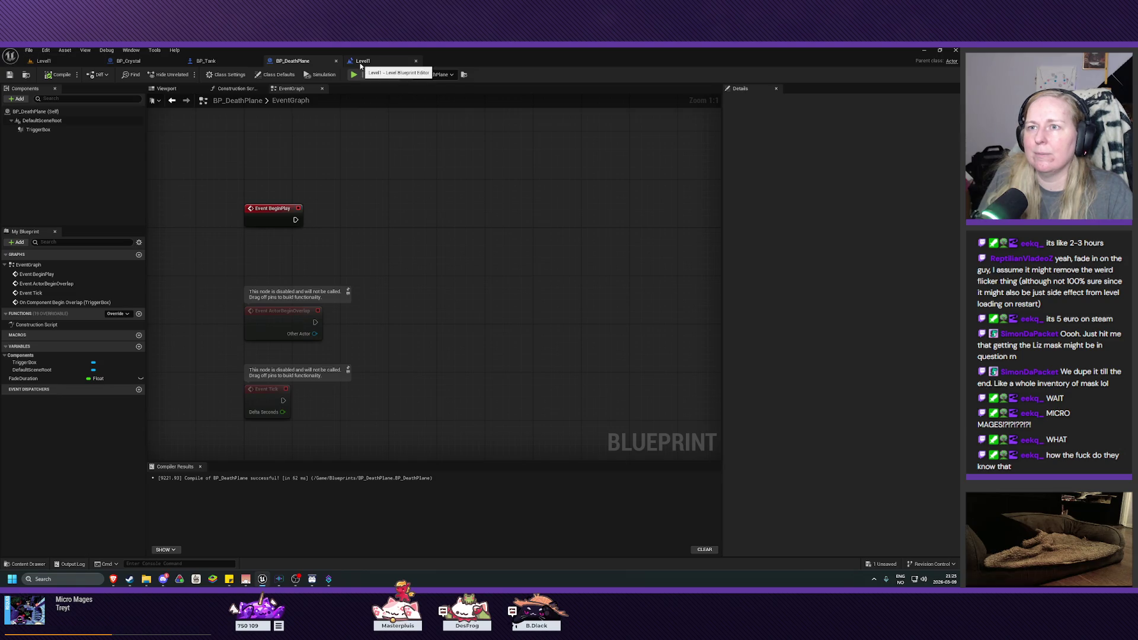
key(ctrl+v)
drag(512, 232, 386, 212)
mouse_move(294, 221)
mouse_down()
mouse_move(350, 234)
mouse_move(362, 224)
mouse_move(354, 219)
mouse_up()
click(313, 215)
- Disconnect Fade Duration from the Delay node and edit its own duration value
mouse_move(571, 312)
mouse_down()
mouse_move(451, 237)
mouse_move(467, 311)
mouse_up()
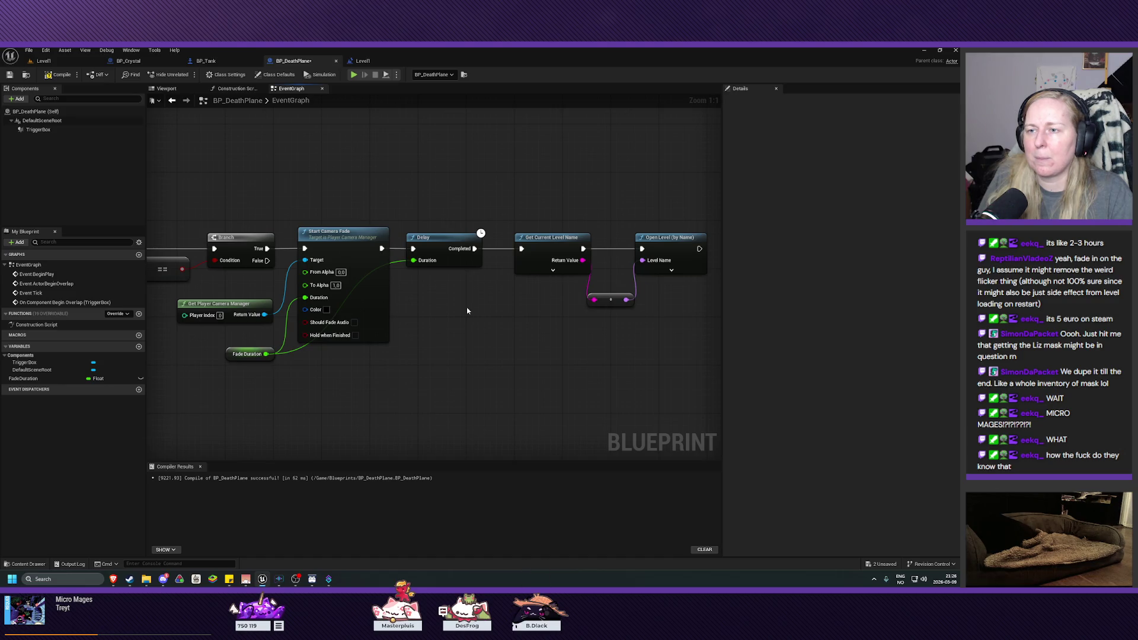
alt+click(413, 261)
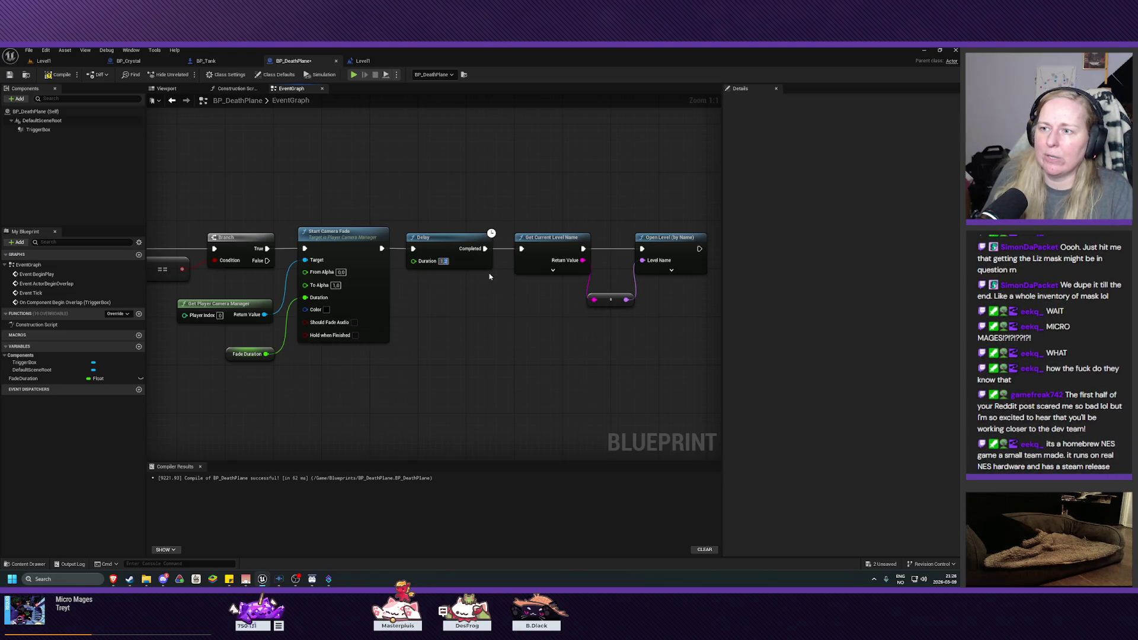
click(443, 261)
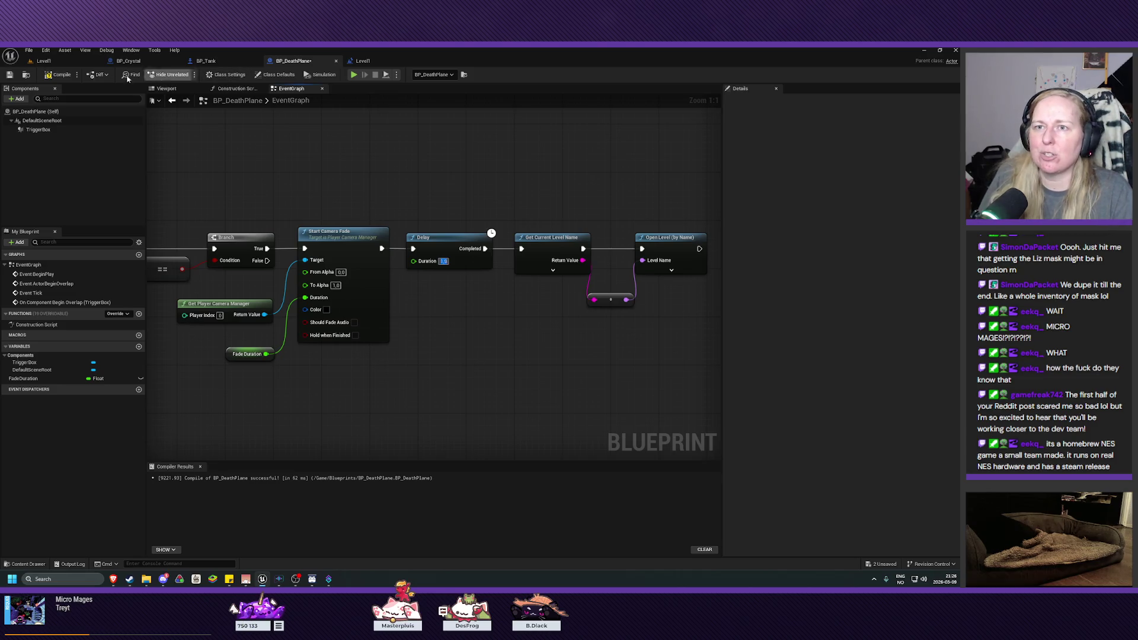
- Play-test Level1, driving the tank to watch the fade to black and back
click(43, 60)
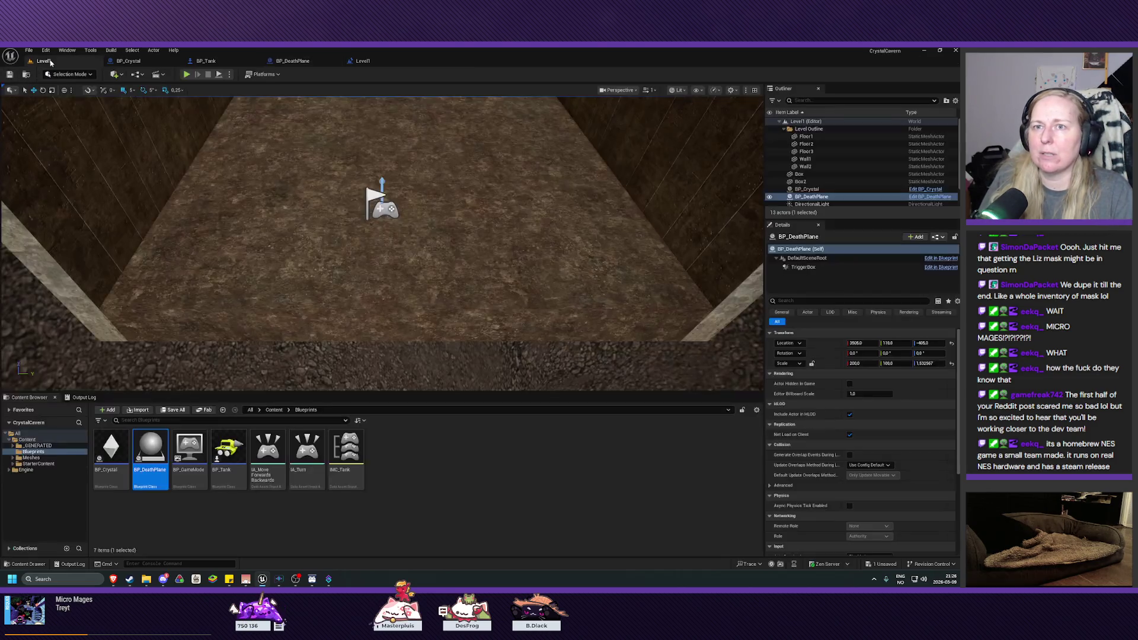
click(185, 74)
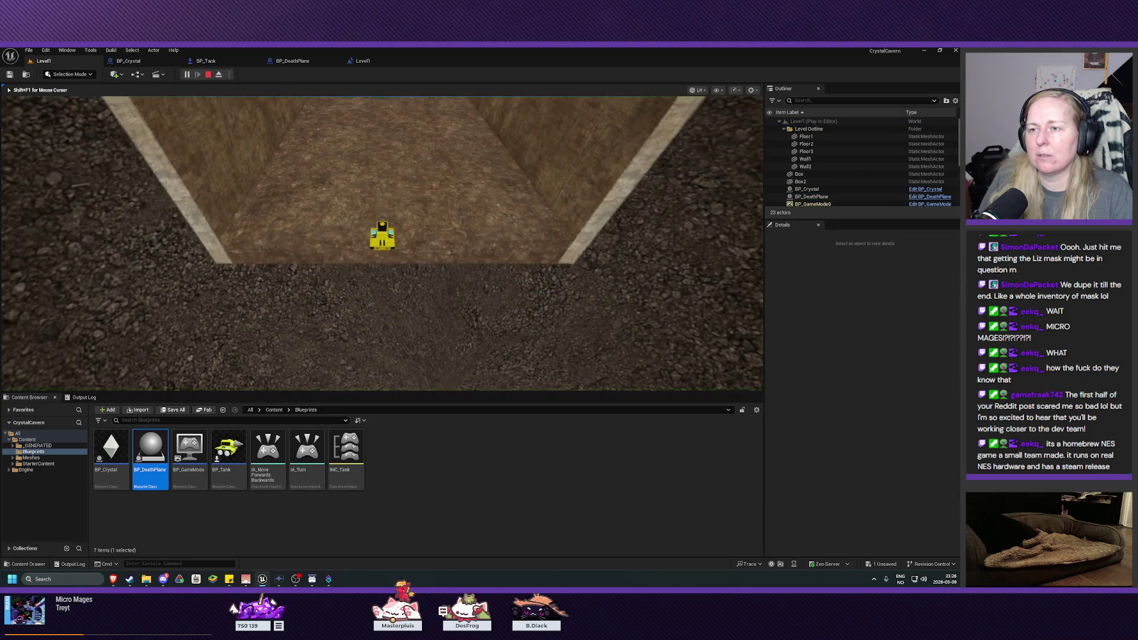
key(s)
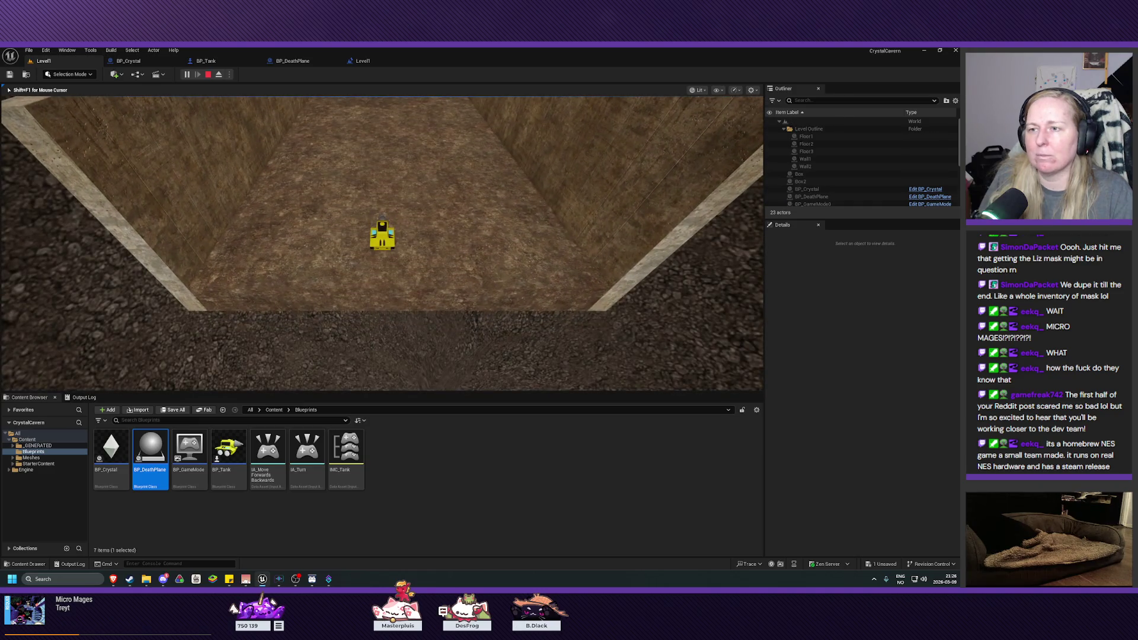
key(Escape)
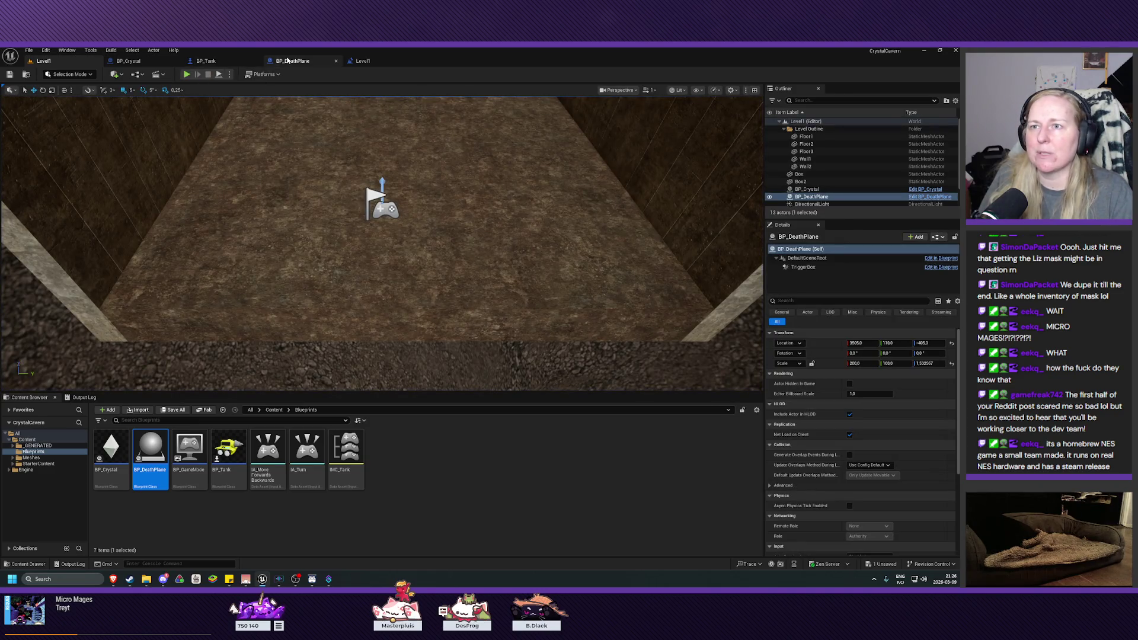
- Set BP_DeathPlane's Delay duration to 2.1, compile, save, and play-test the level
click(292, 61)
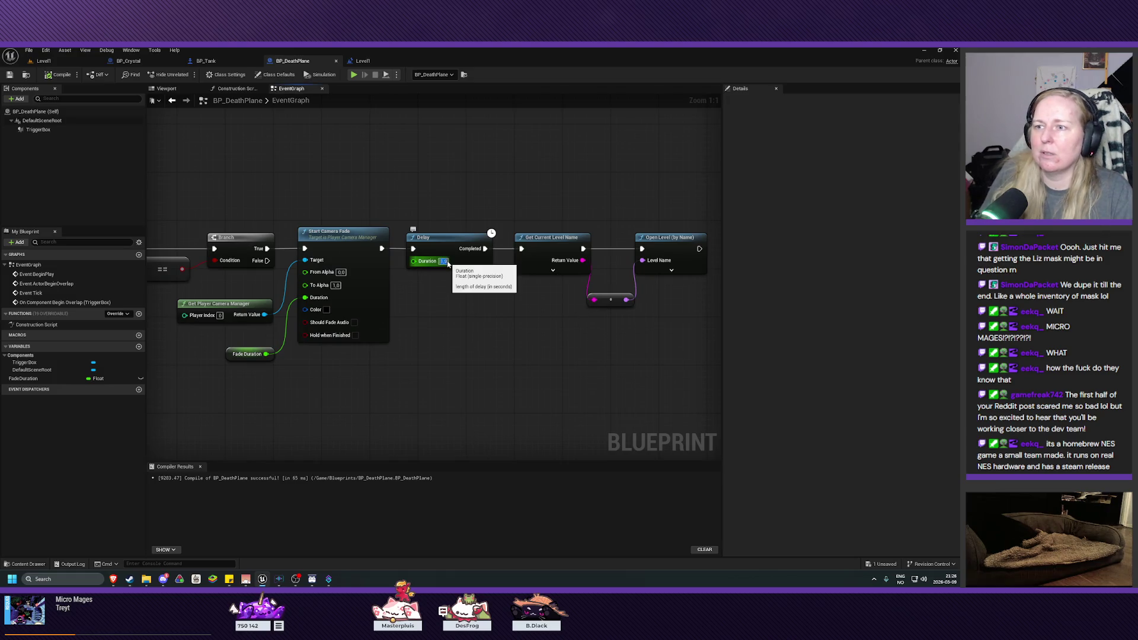
text(2.1)
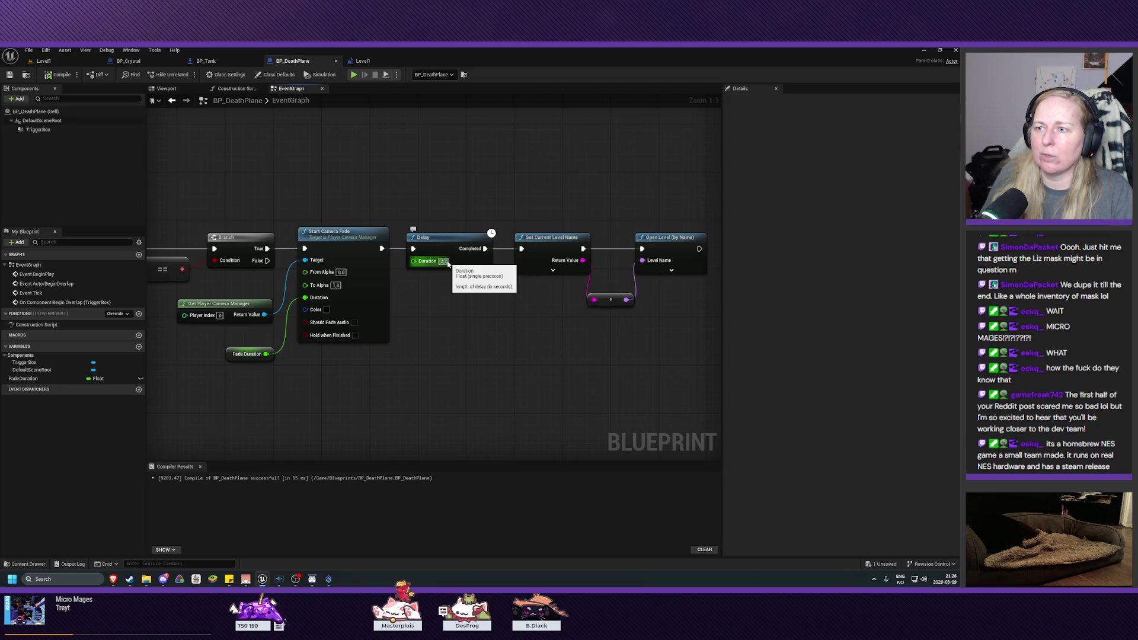
key(Return)
click(62, 75)
click(9, 75)
click(44, 60)
click(186, 74)
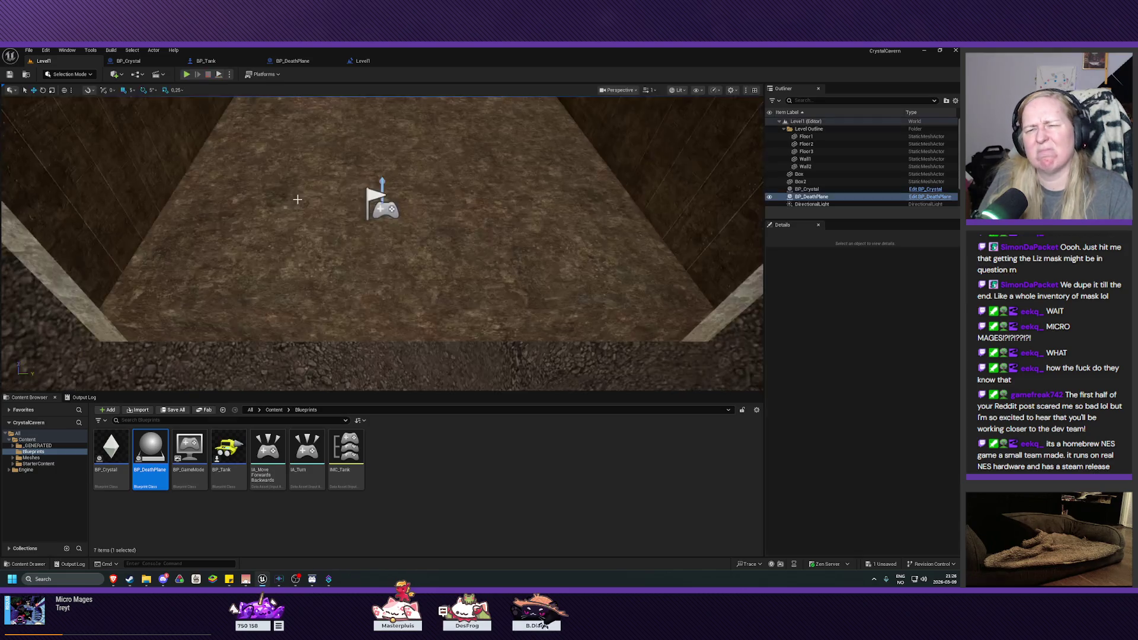
- Wire Fade Duration into the Delay's Duration pin, compile, save, and play again
click(284, 61)
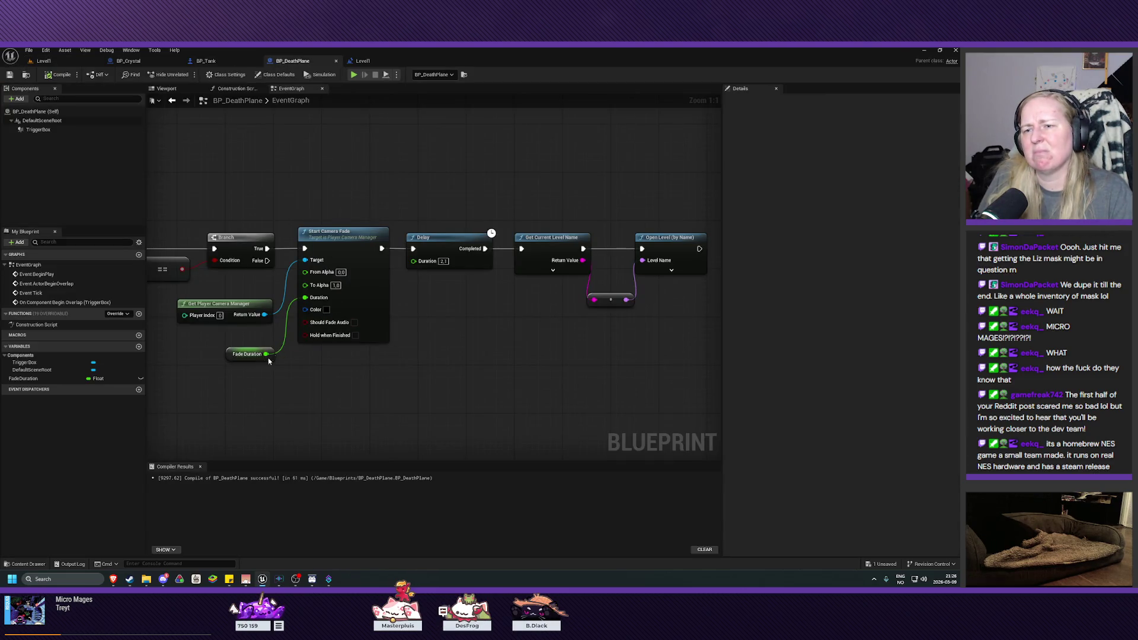
drag(266, 354, 413, 262)
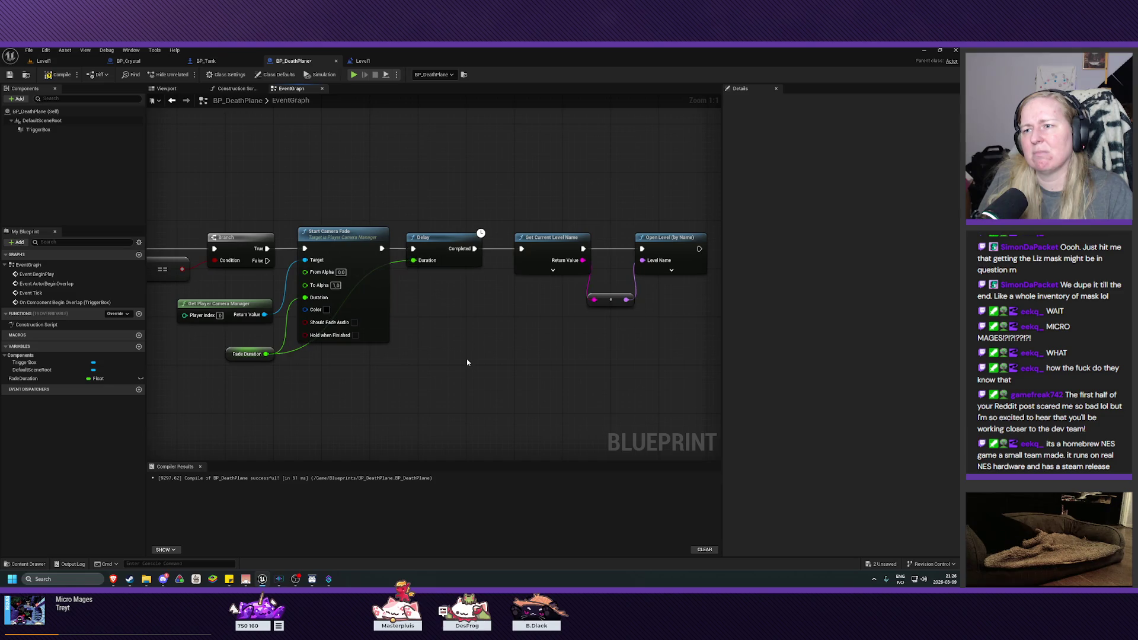
click(58, 75)
click(9, 75)
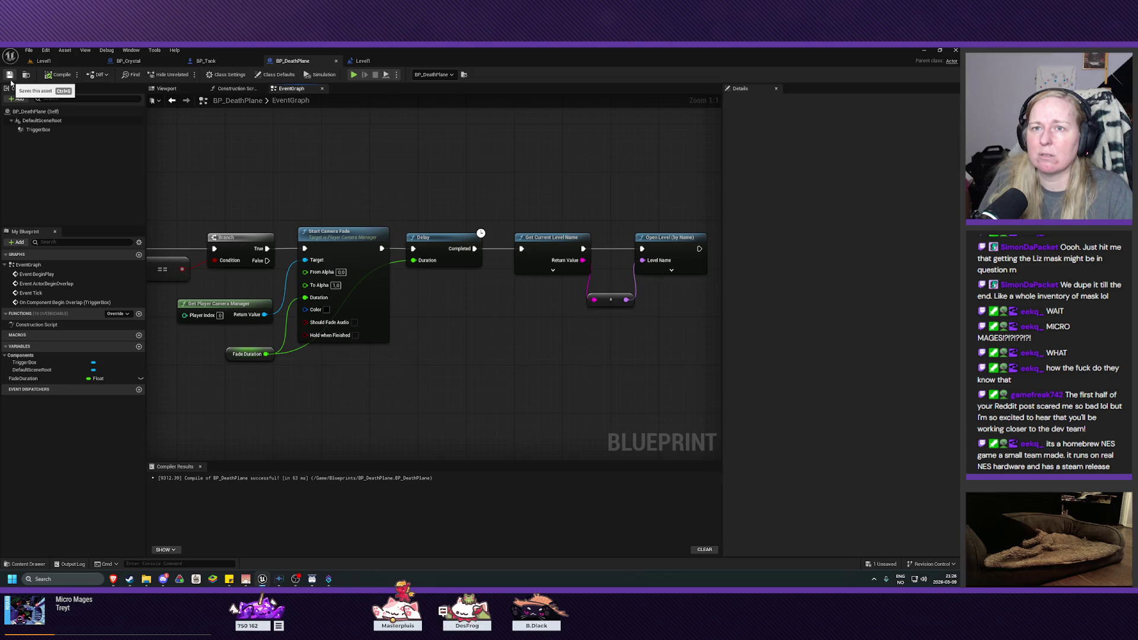
click(43, 60)
click(187, 74)
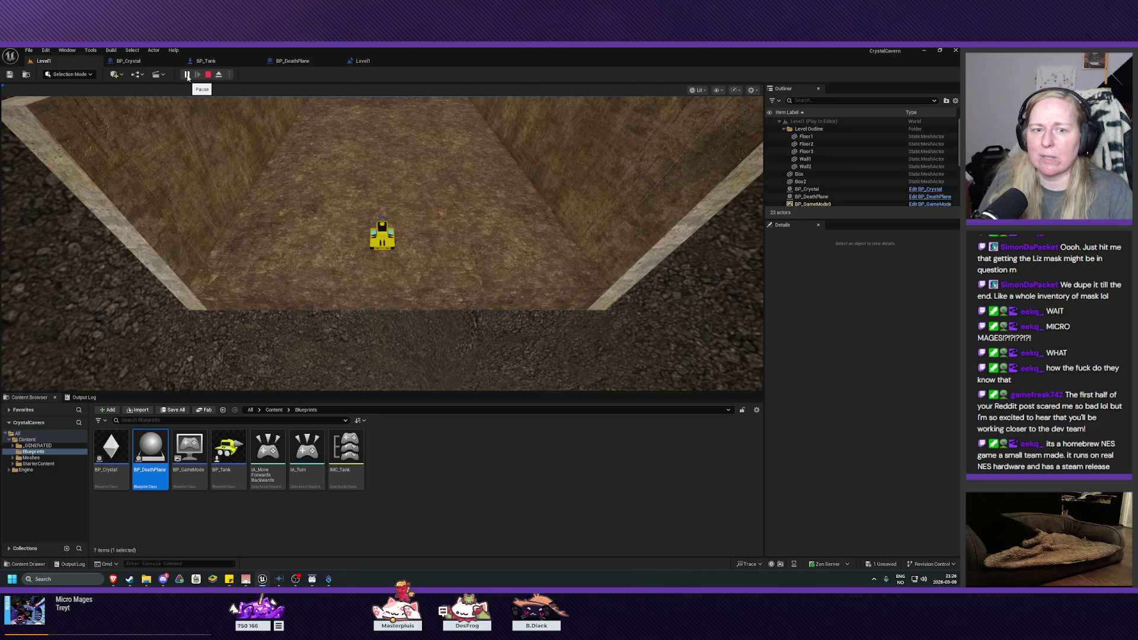
- Stop the test play and frame the viewport on Floor1
click(208, 75)
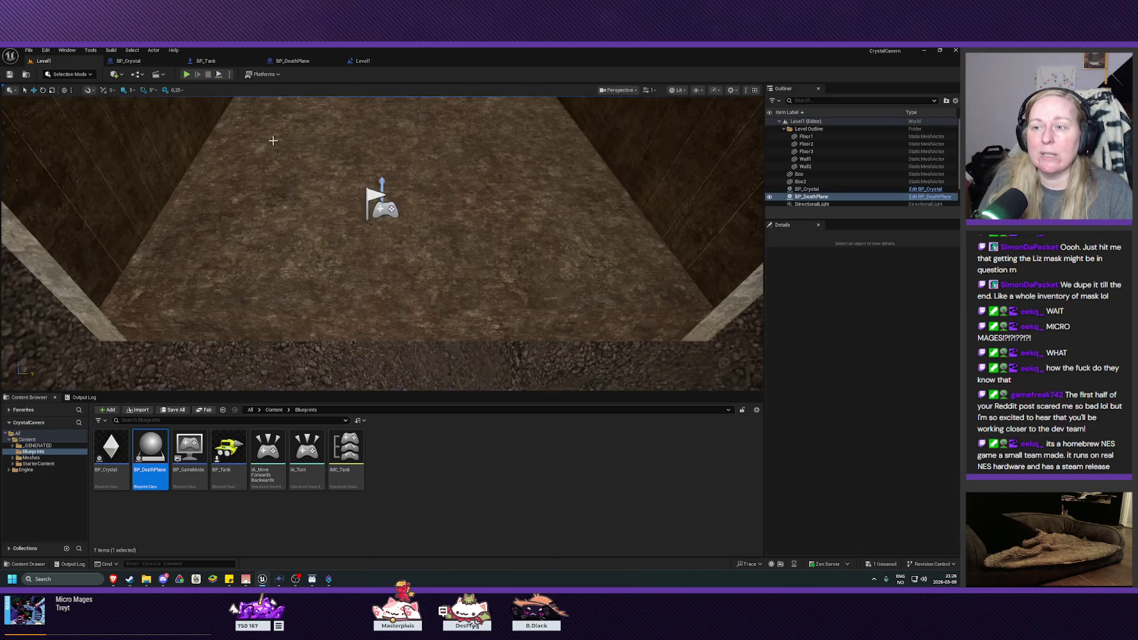
click(329, 194)
key(f)
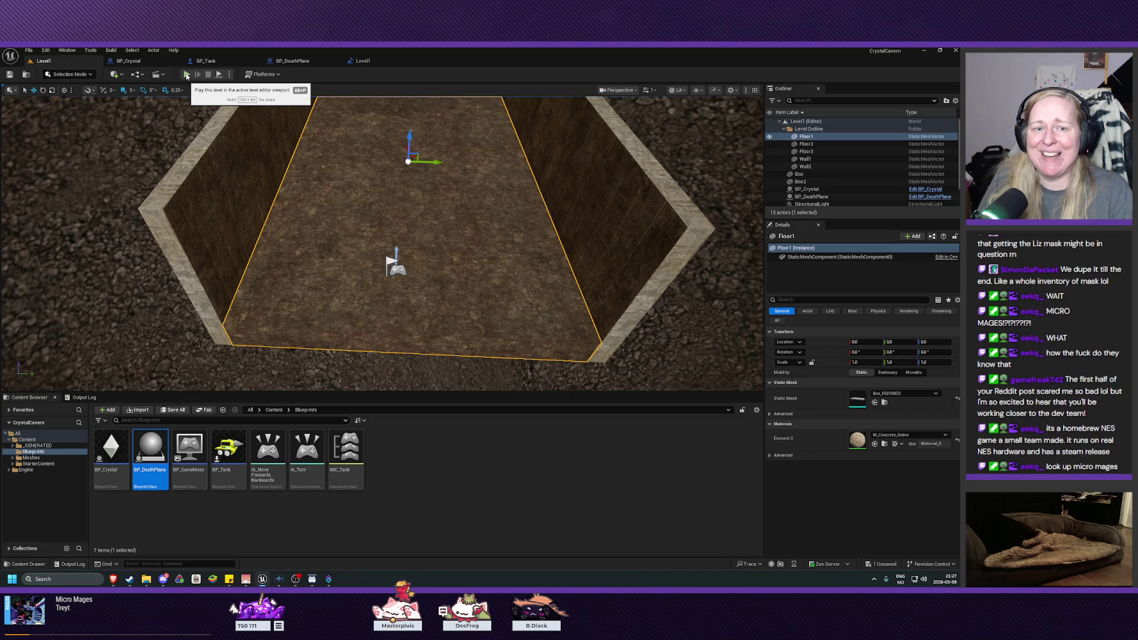
- Play the level, driving the tank backward off the floor and forward again
click(187, 74)
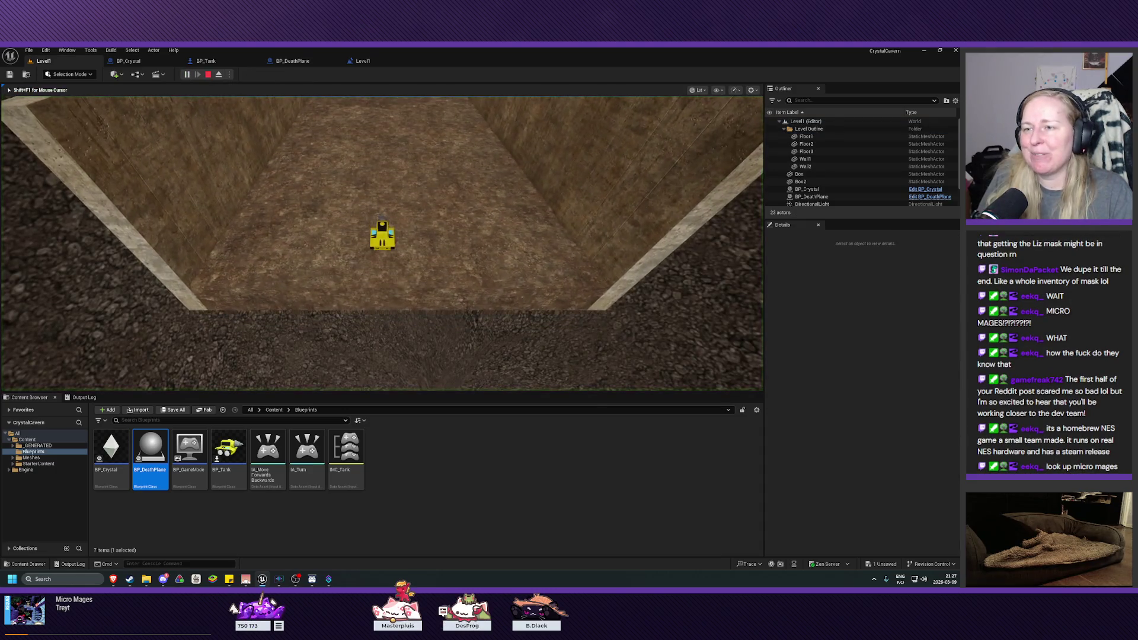
key(s)
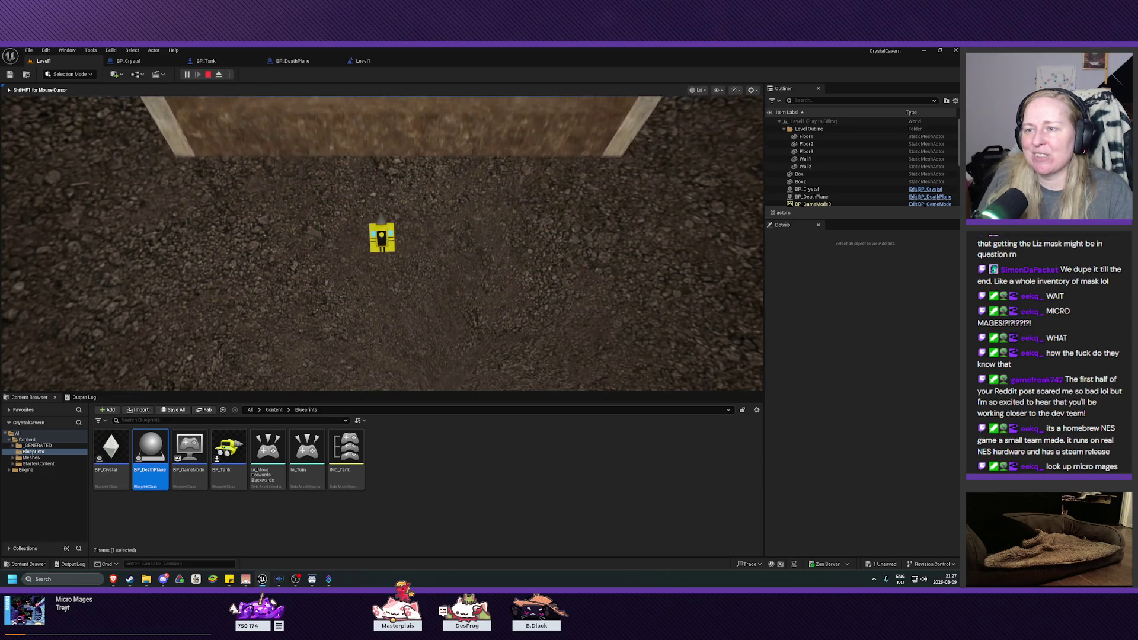
key(w)
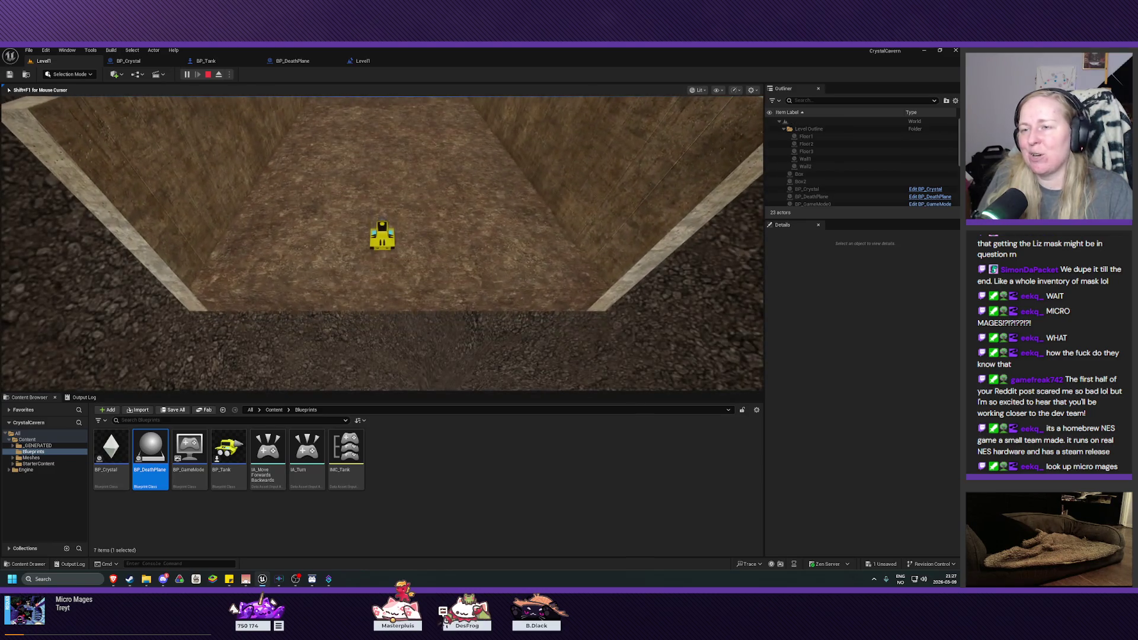
key(Escape)
- Orbit the viewport over the walled floor, then switch to the micro mages browser search
mouse_move(382, 237)
mouse_down()
mouse_move(368, 273)
mouse_move(344, 264)
mouse_move(330, 230)
mouse_up()
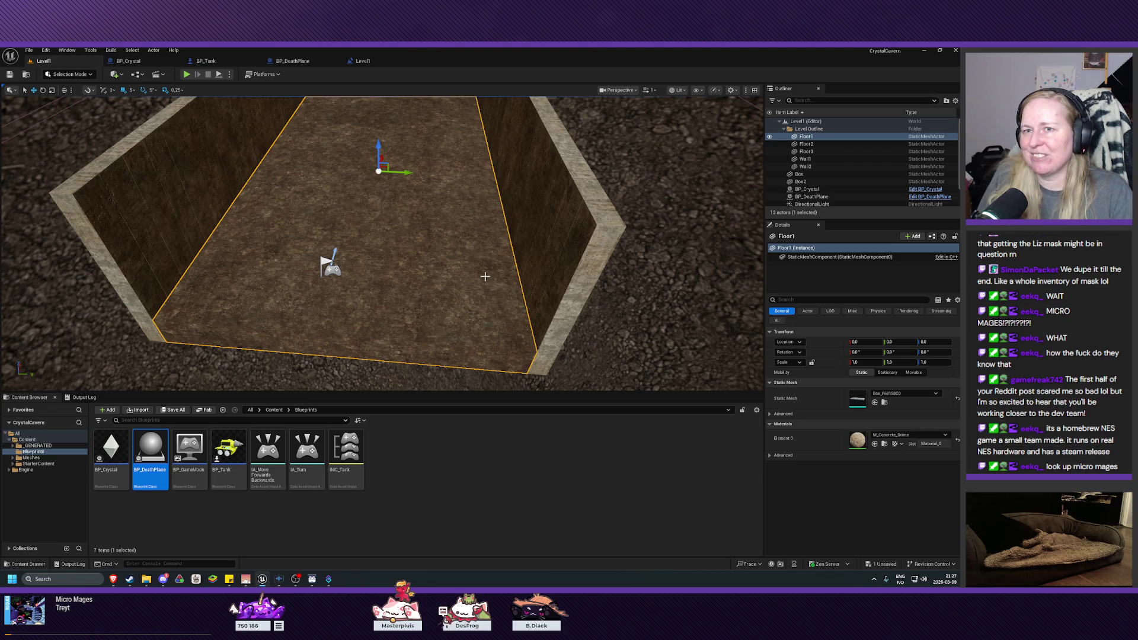
drag(465, 272, 465, 289)
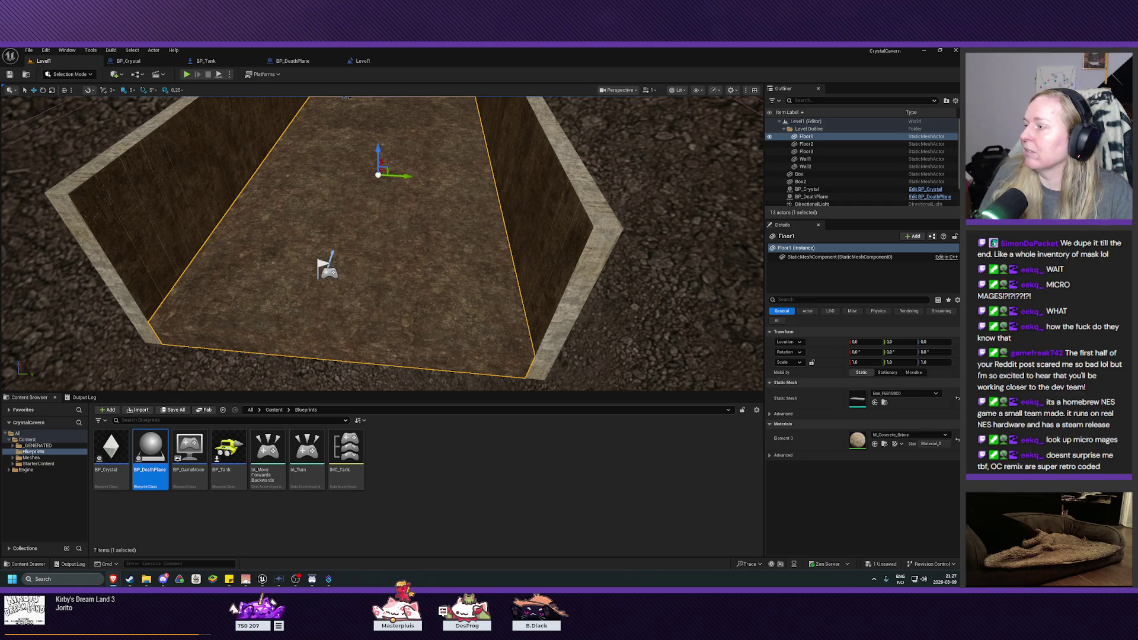
key(alt+Tab)
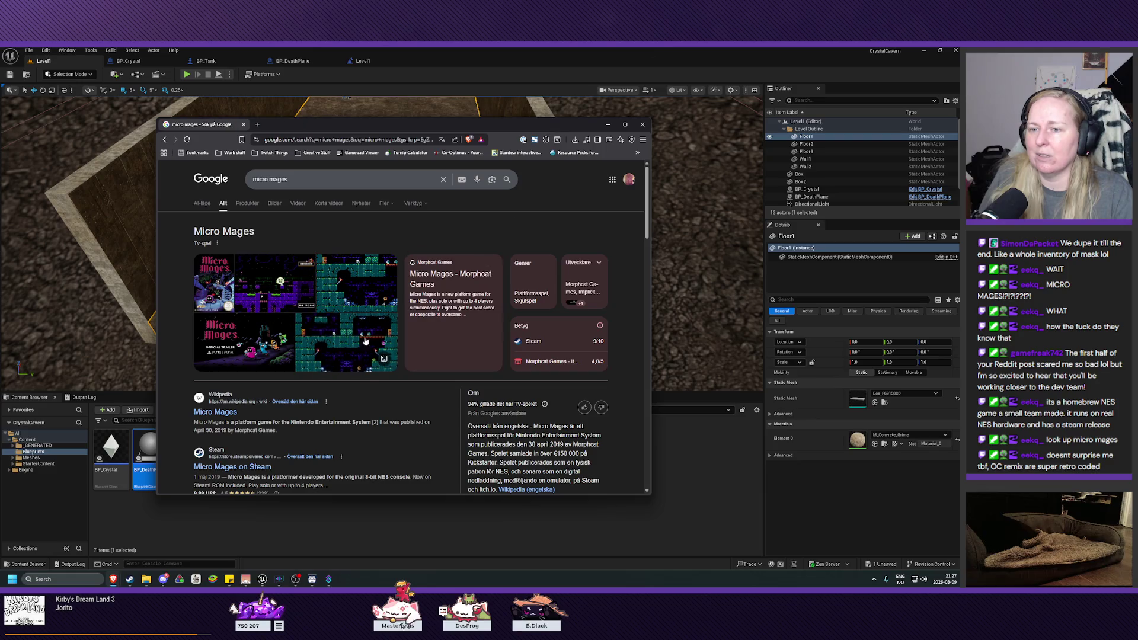
- Open the Micro Mages Steam store page from the Google results, then minimize Chrome
scroll(296, 356, down, 2)
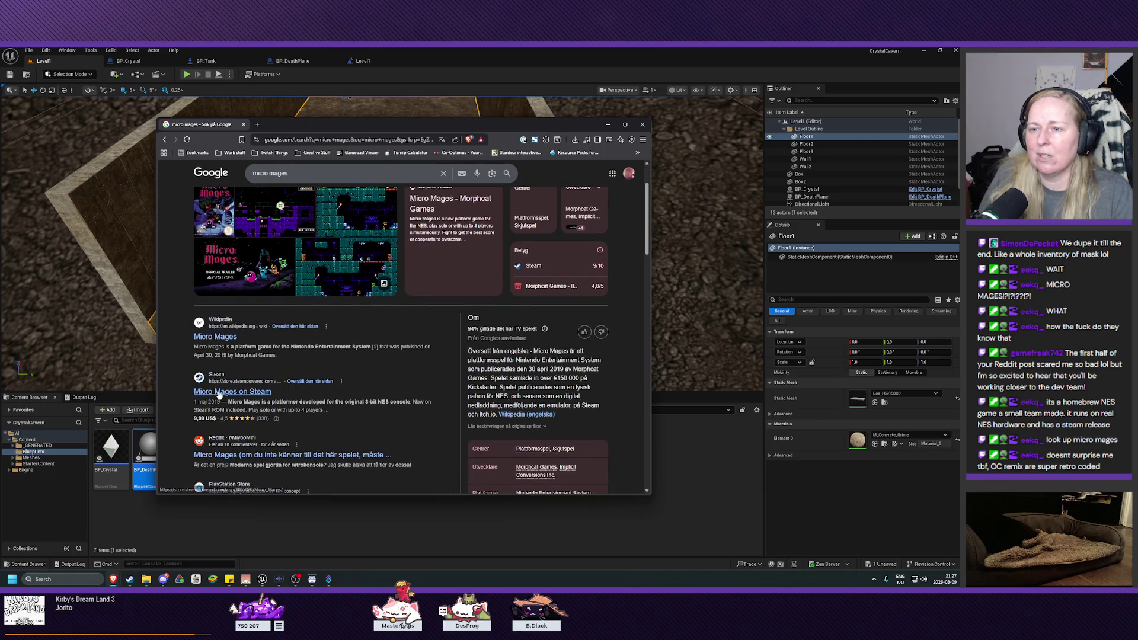
click(220, 392)
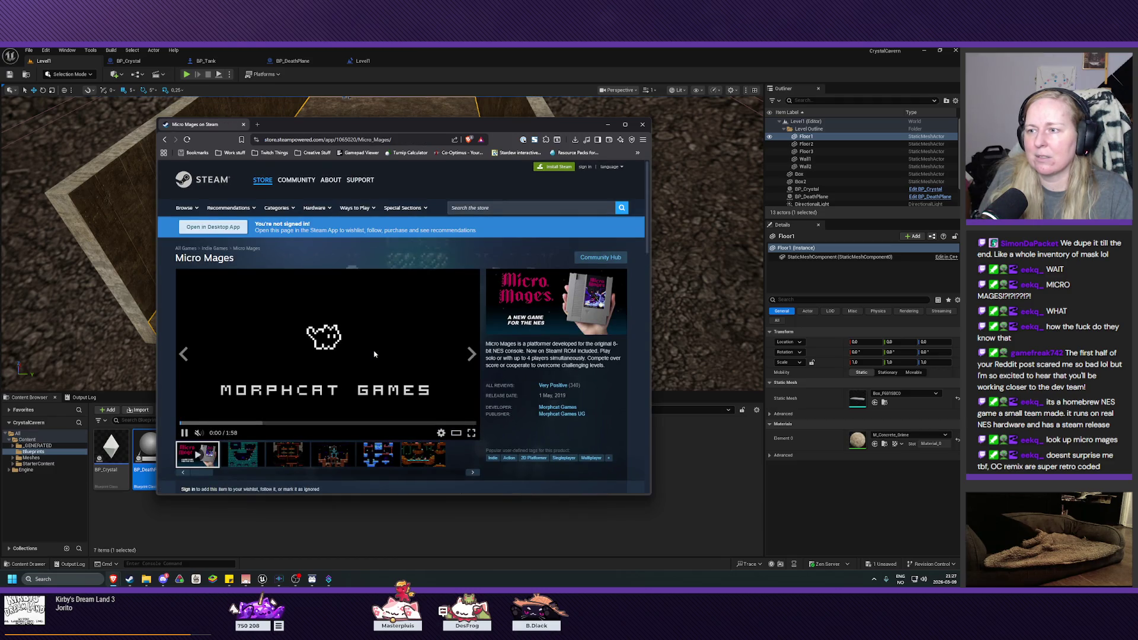
scroll(375, 354, down, 1)
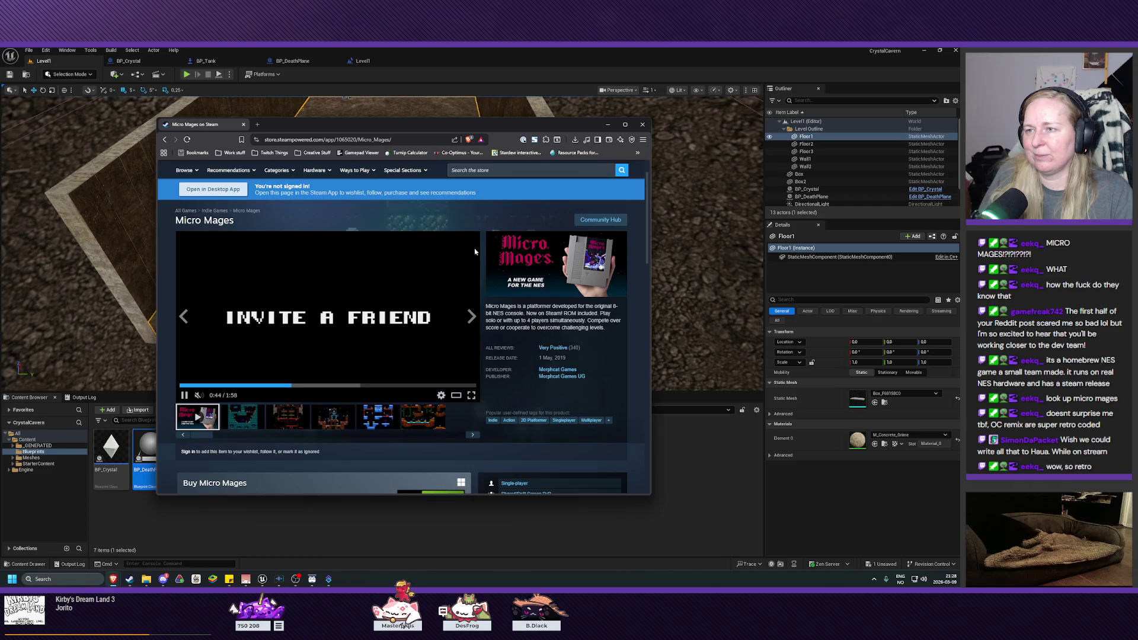
click(643, 125)
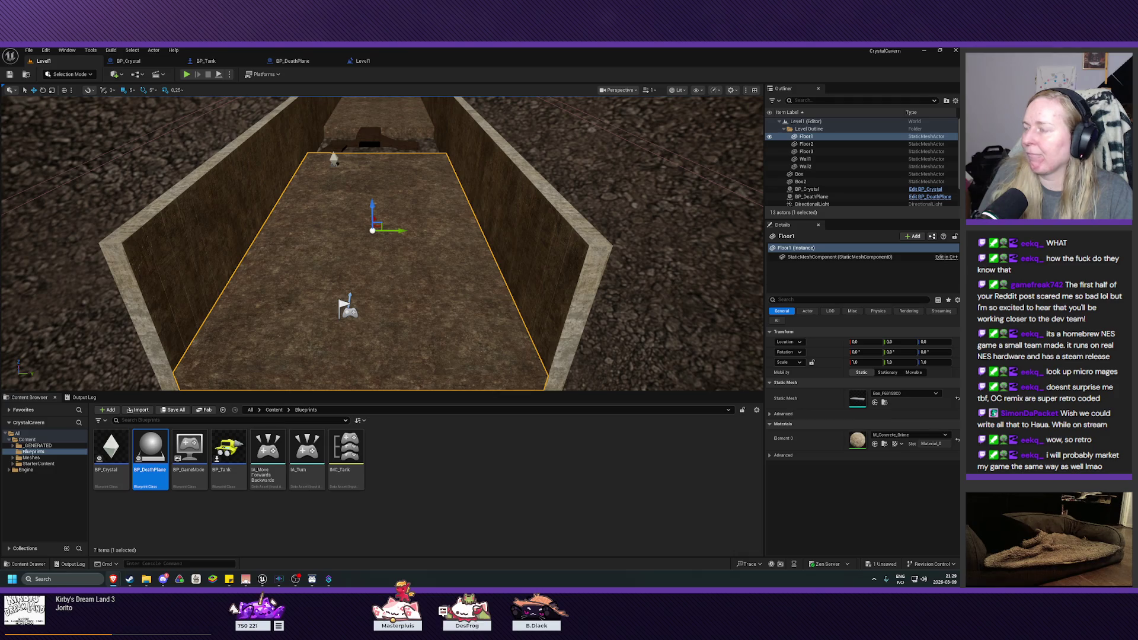
- Create a new folder named Input inside the Content folder
click(27, 439)
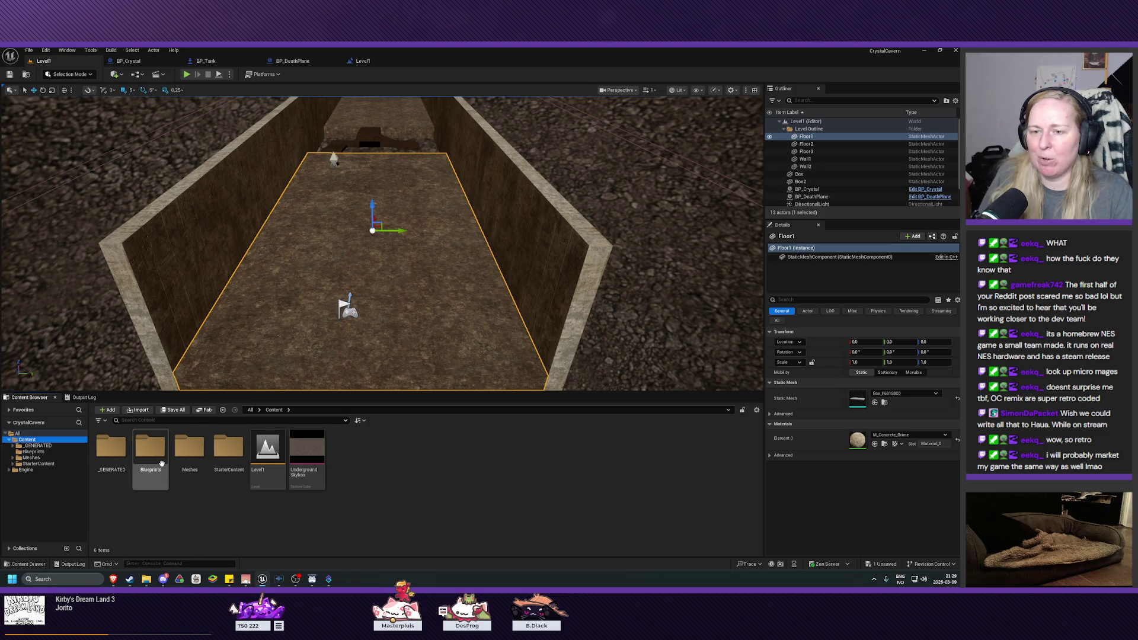
double_click(151, 449)
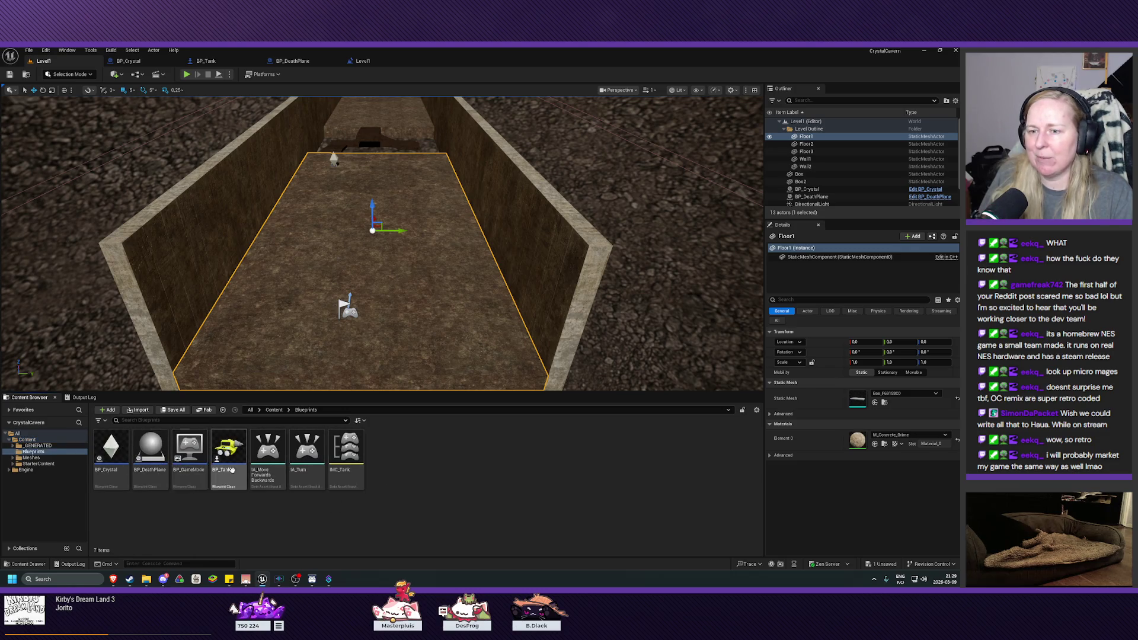
mouse_move(297, 487)
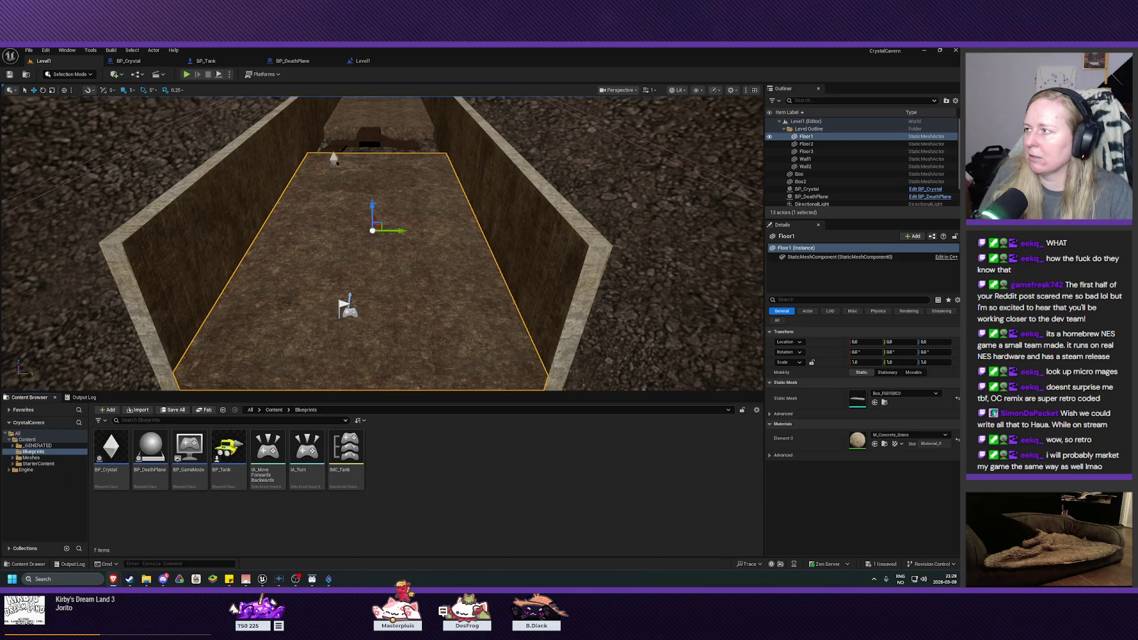
click(27, 440)
right_click(186, 510)
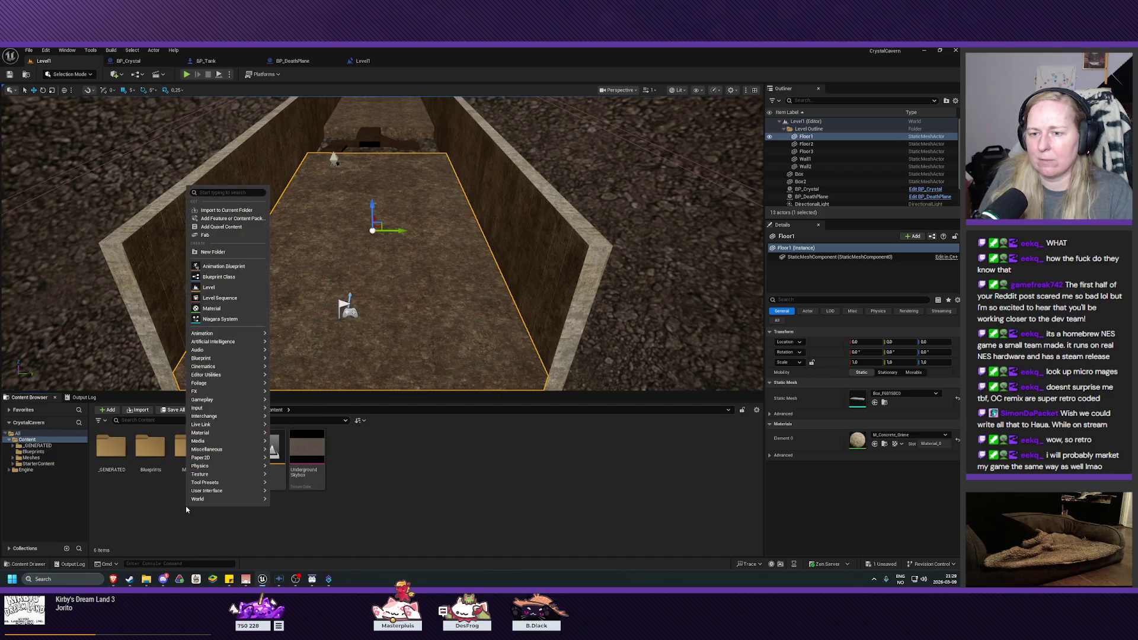
click(217, 253)
text(Input)
key(Return)
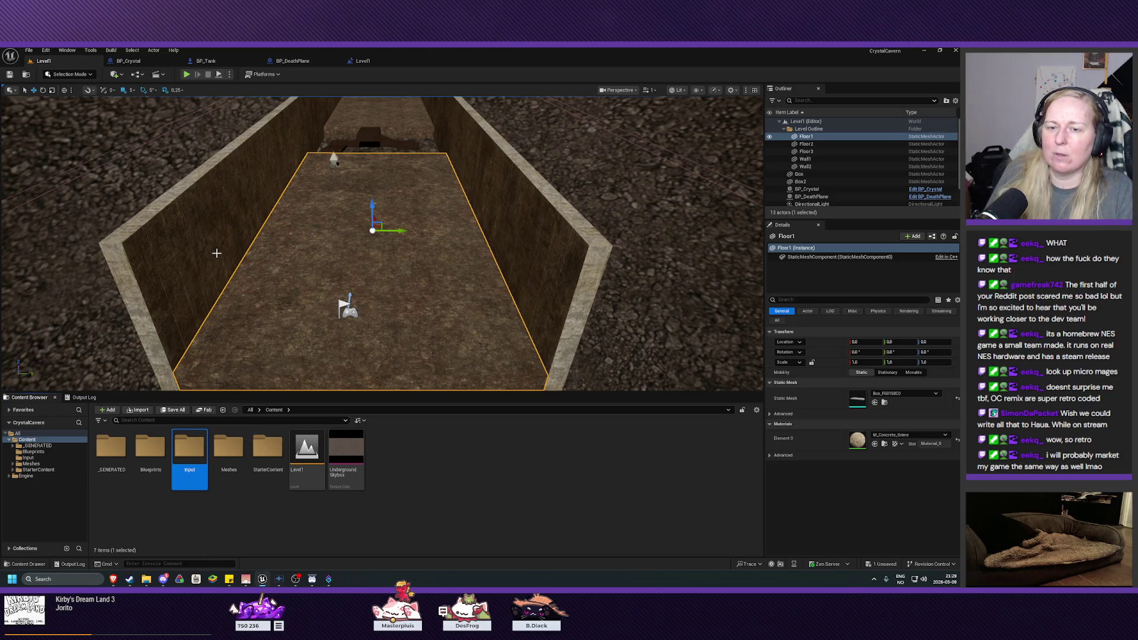
- Move IMC_Tank, IA_Turn and IA_Move Forwards Backwards from Blueprints into Input
click(33, 451)
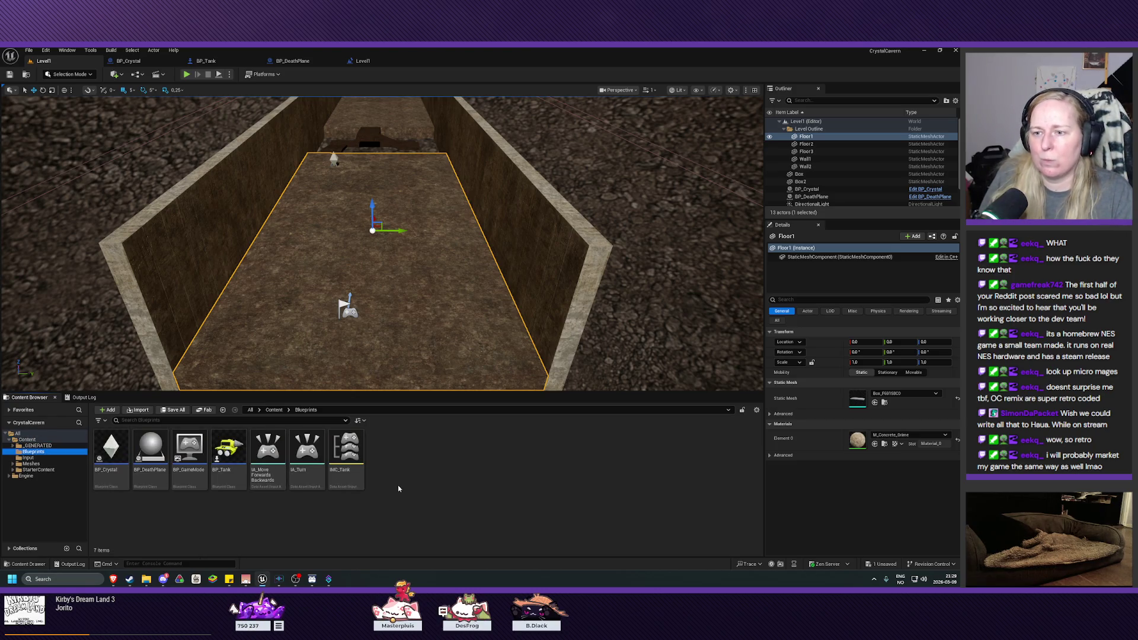
click(347, 451)
shift+click(261, 455)
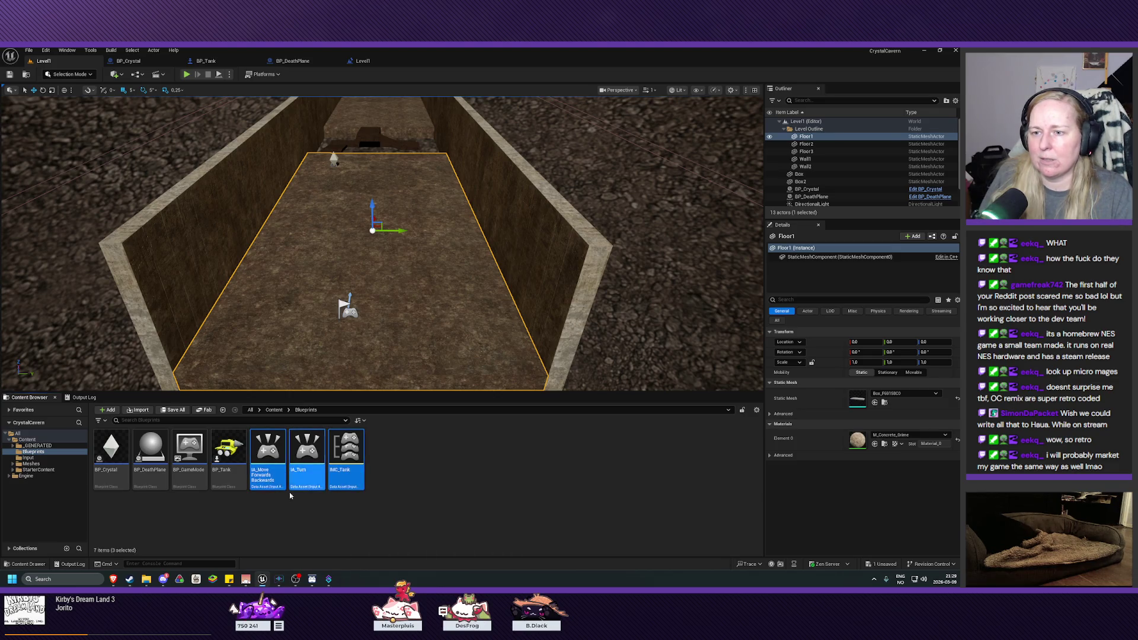
mouse_move(261, 455)
mouse_down()
mouse_move(190, 468)
mouse_move(26, 463)
mouse_up()
click(47, 476)
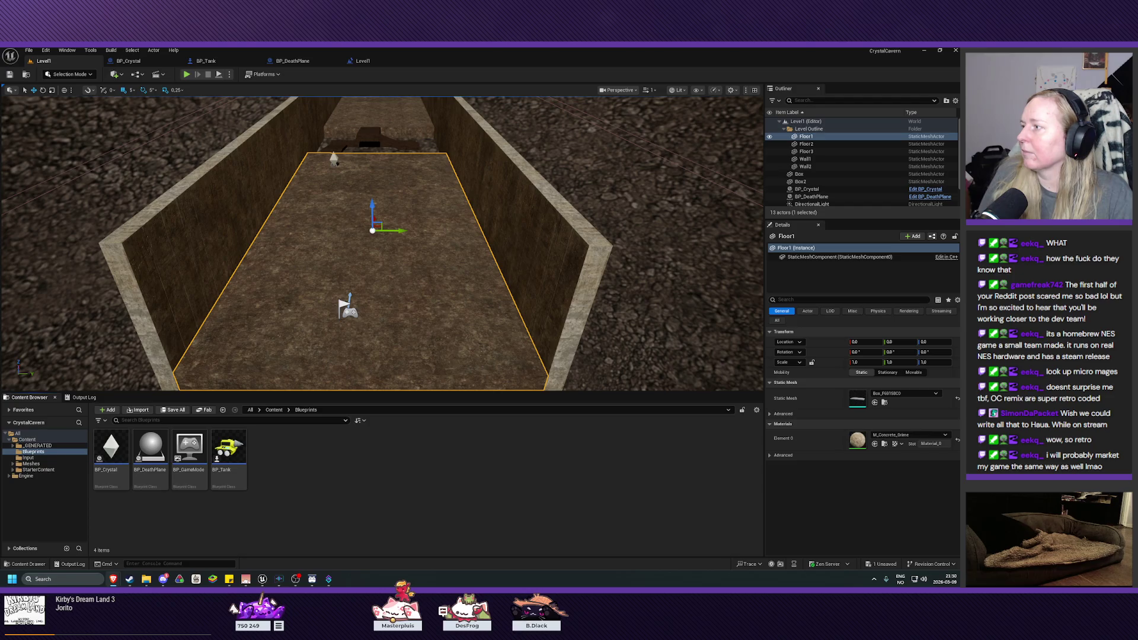
- Create a new folder named Textures inside Content
click(27, 439)
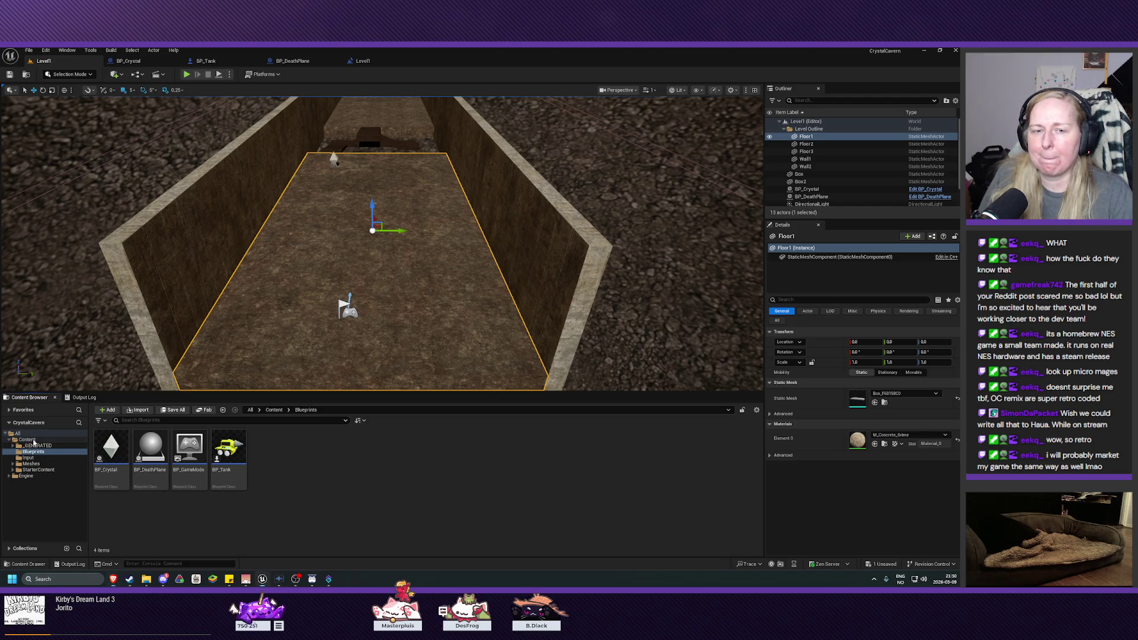
right_click(420, 477)
click(455, 219)
text(Textures)
key(Return)
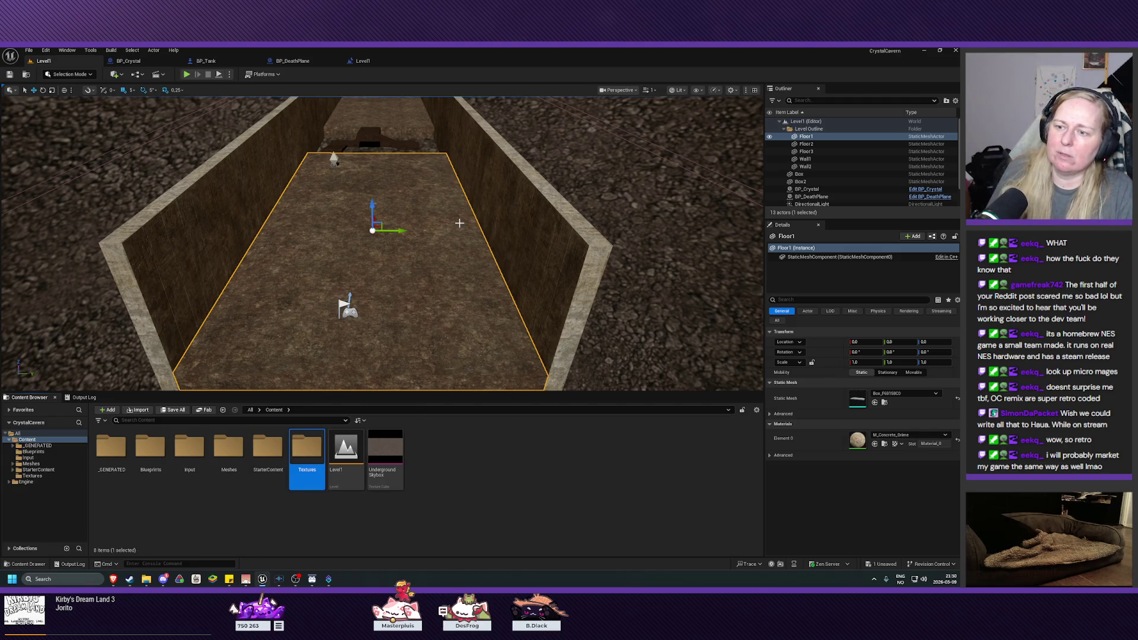
- Move the Underground Skybox into Textures and save the level
right_click(385, 453)
key(Escape)
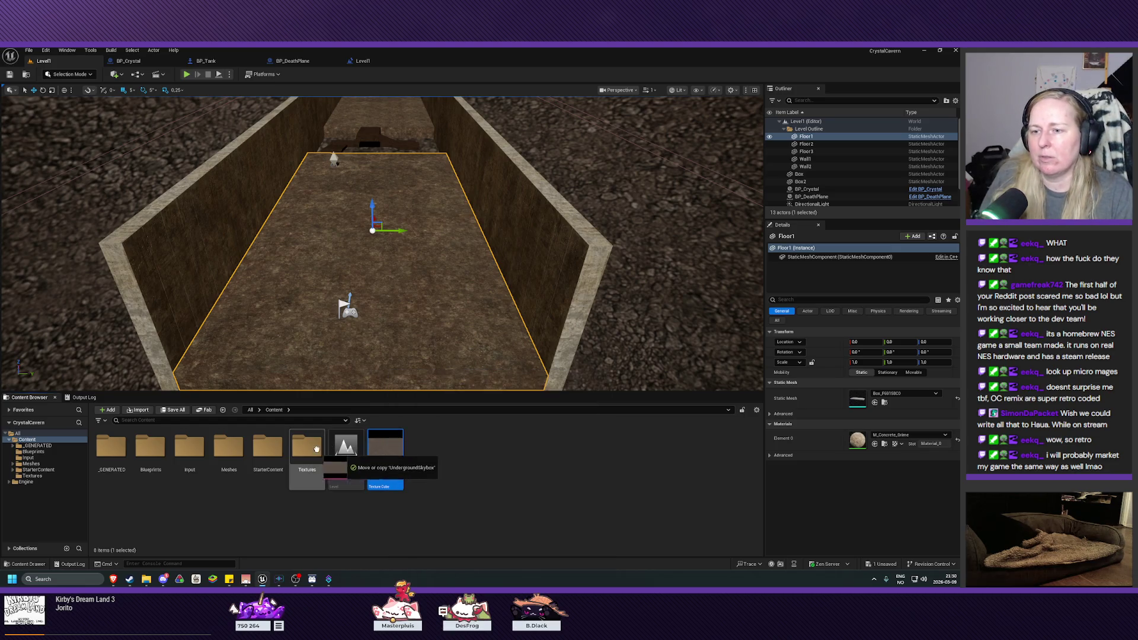
drag(308, 454, 310, 456)
click(335, 474)
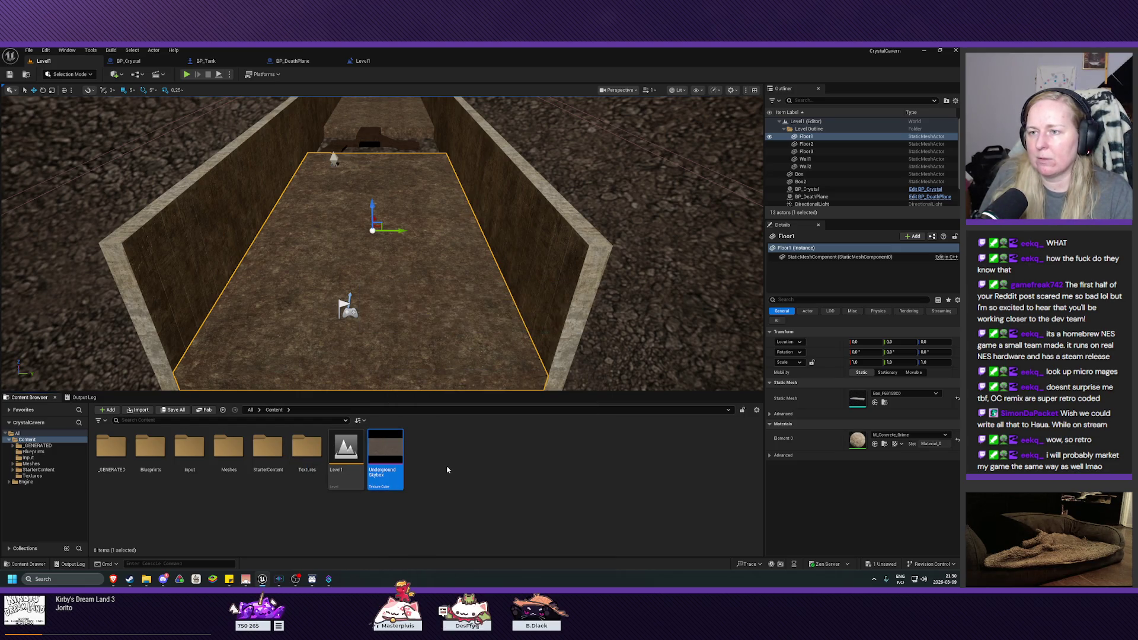
key(ctrl+s)
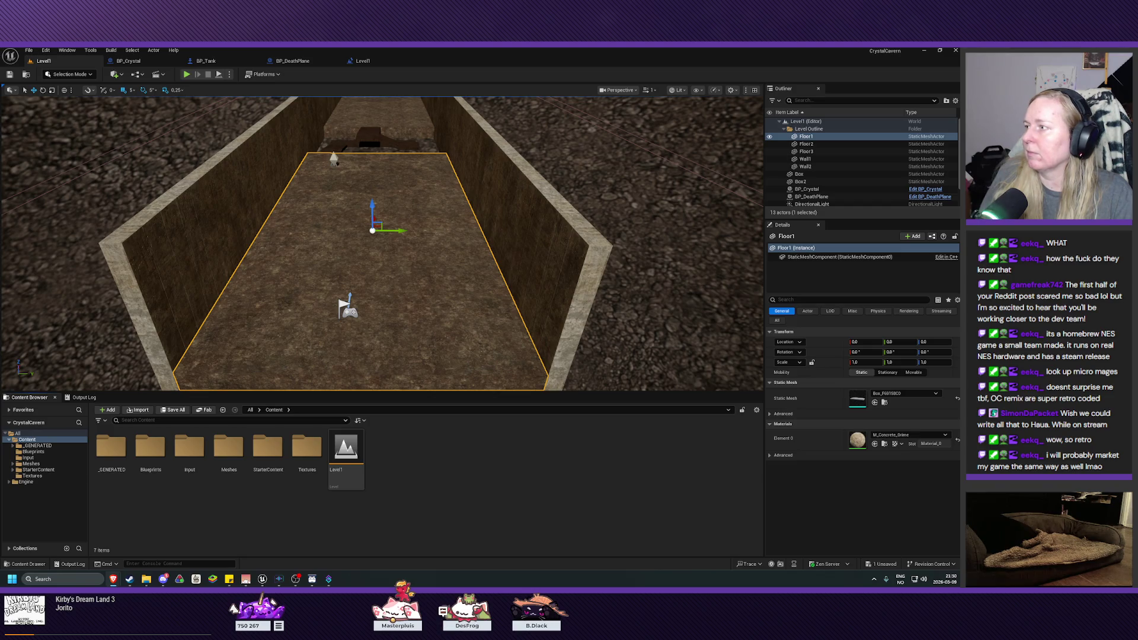
- Add a new Materials folder to Content
right_click(219, 524)
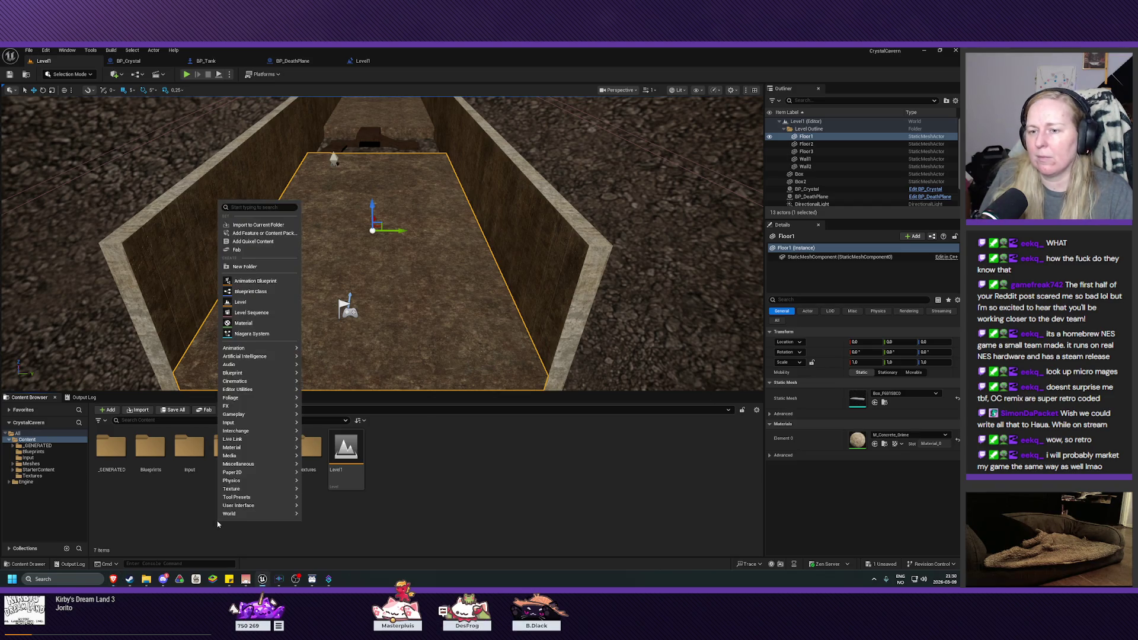
click(245, 267)
text(Material)
key(Return)
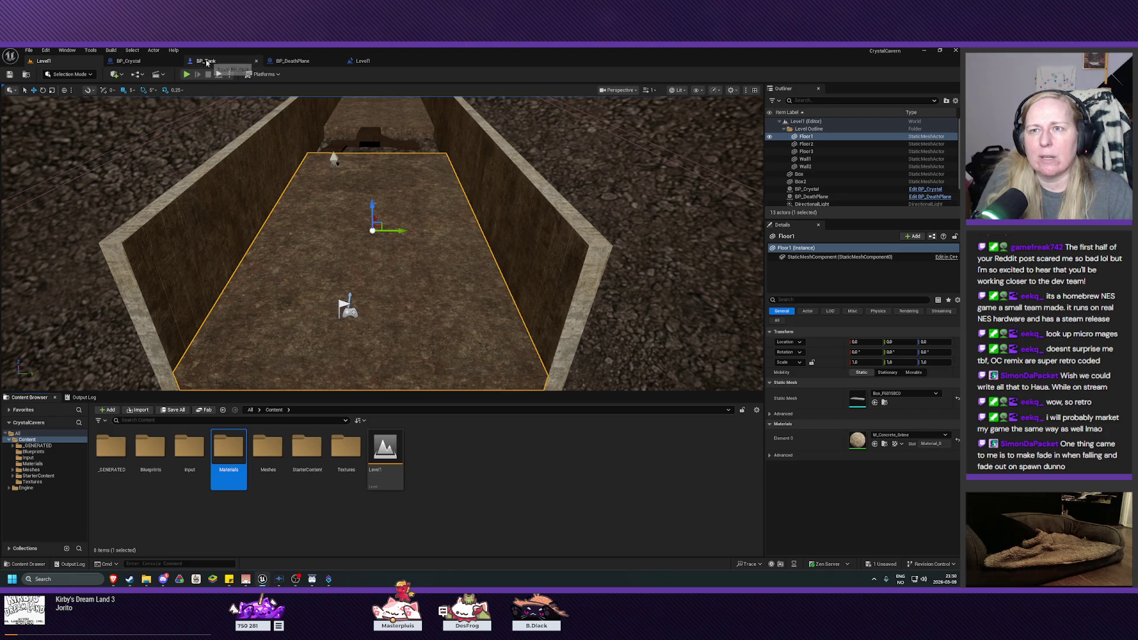
- Switch to the BP_DeathPlane event graph and nudge the Start Camera Fade and Event BeginPlay nodes
click(292, 61)
mouse_move(474, 330)
mouse_down()
mouse_move(540, 350)
mouse_move(518, 330)
mouse_move(498, 356)
mouse_up()
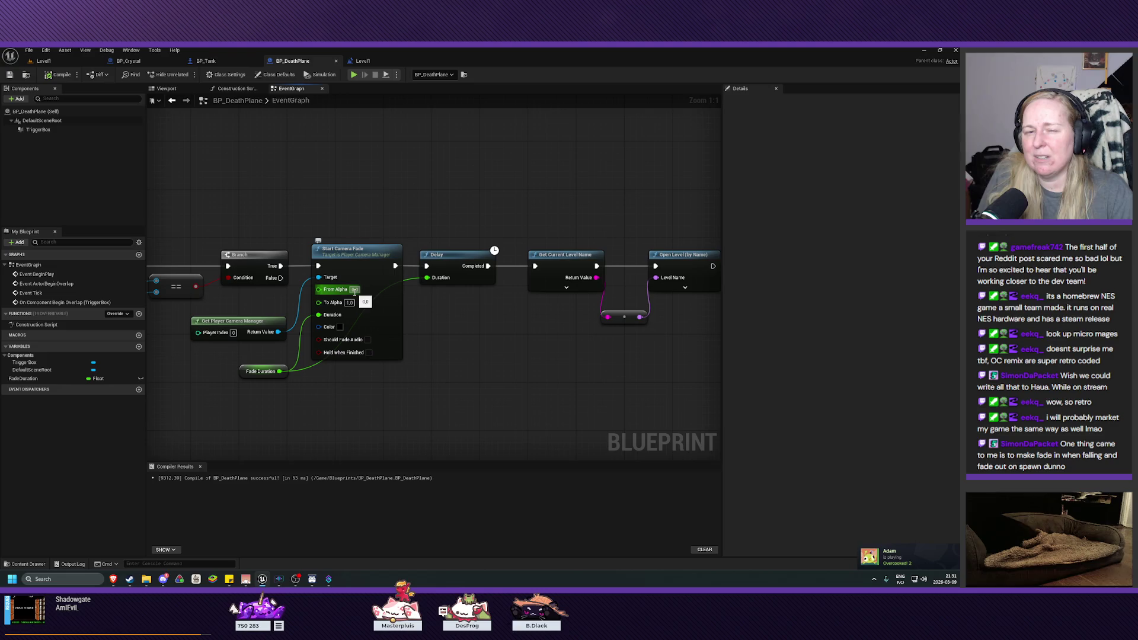
drag(450, 356, 487, 381)
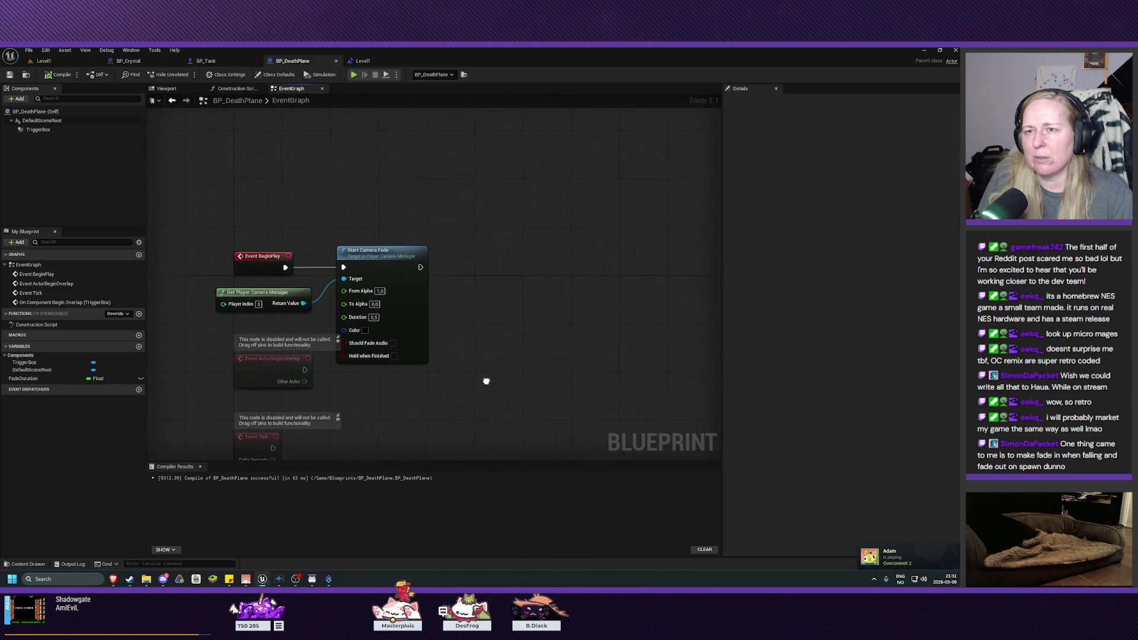
drag(374, 261, 380, 249)
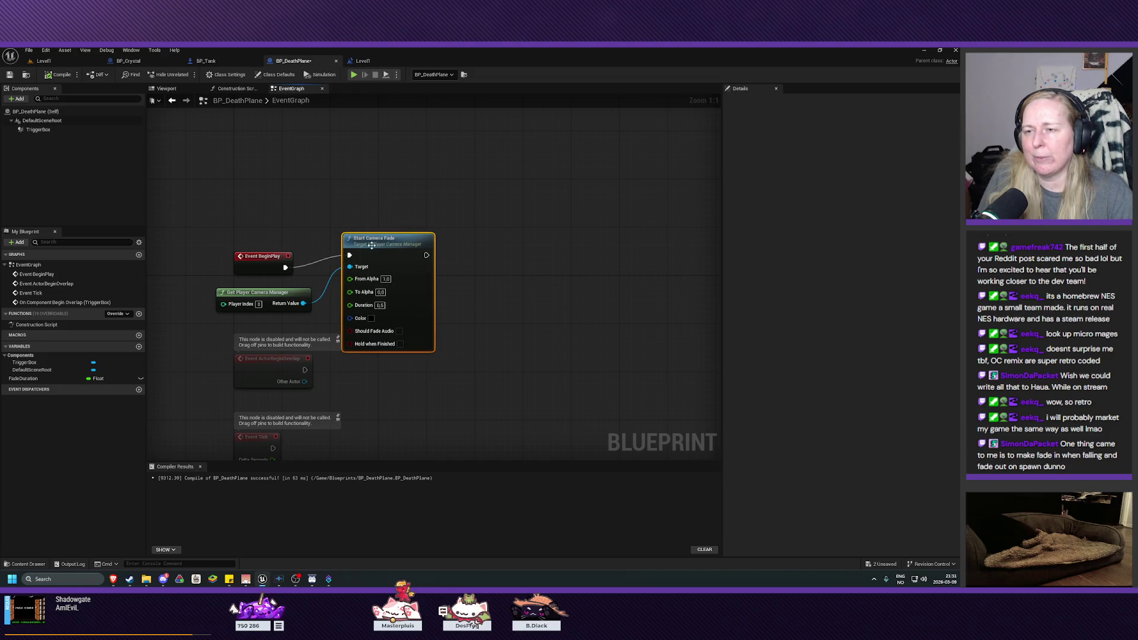
mouse_move(250, 271)
mouse_down()
mouse_move(256, 259)
mouse_move(255, 295)
mouse_move(266, 292)
mouse_up()
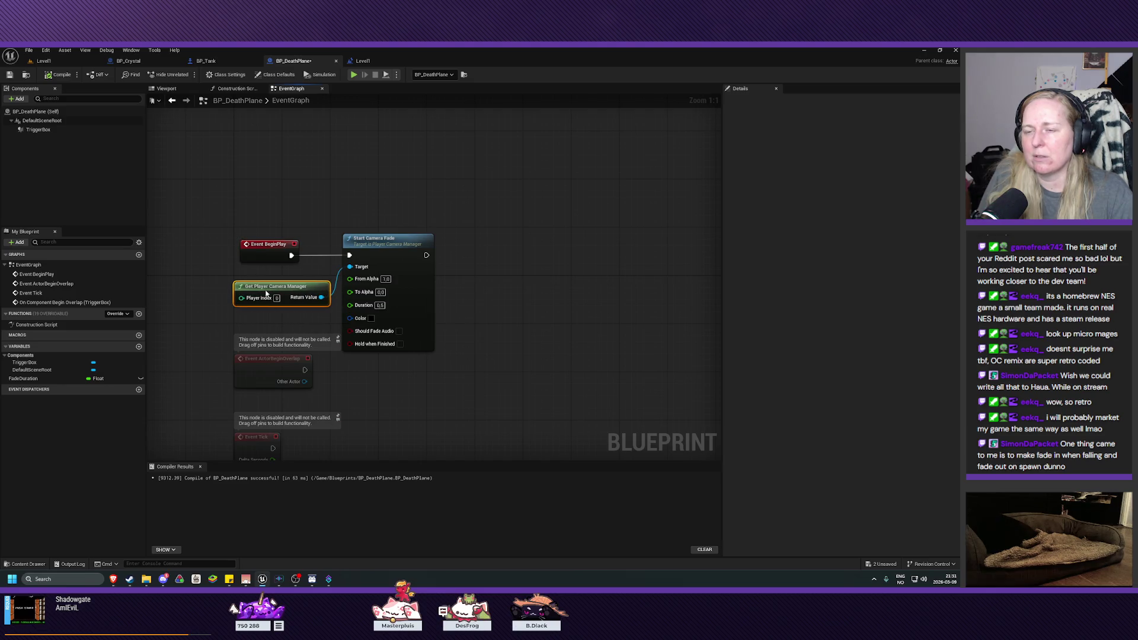
scroll(433, 278, down, 5)
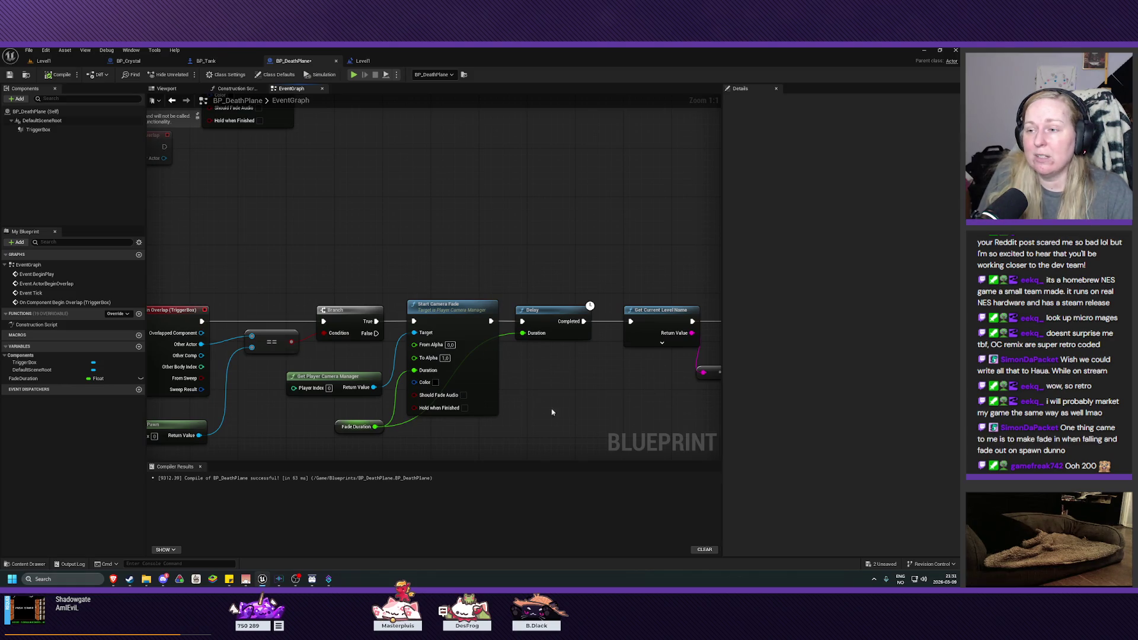
- Pan the BP_DeathPlane graph and shift the Start Camera Fade node to the right
scroll(558, 361, down, 1)
drag(599, 322, 580, 364)
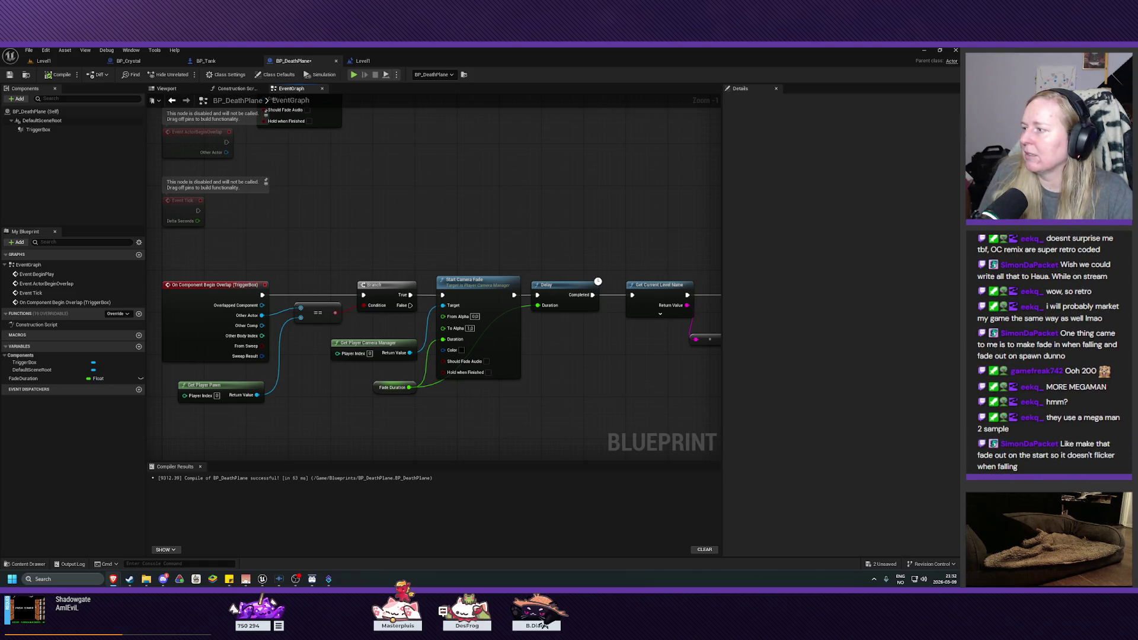
mouse_move(542, 409)
mouse_down()
mouse_move(592, 385)
mouse_move(553, 356)
mouse_move(539, 419)
mouse_move(546, 454)
mouse_up()
drag(521, 260, 542, 407)
drag(328, 223, 366, 223)
- Enable Hold when Finished on Start Camera Fade, then playtest Level1
key(shift+1)
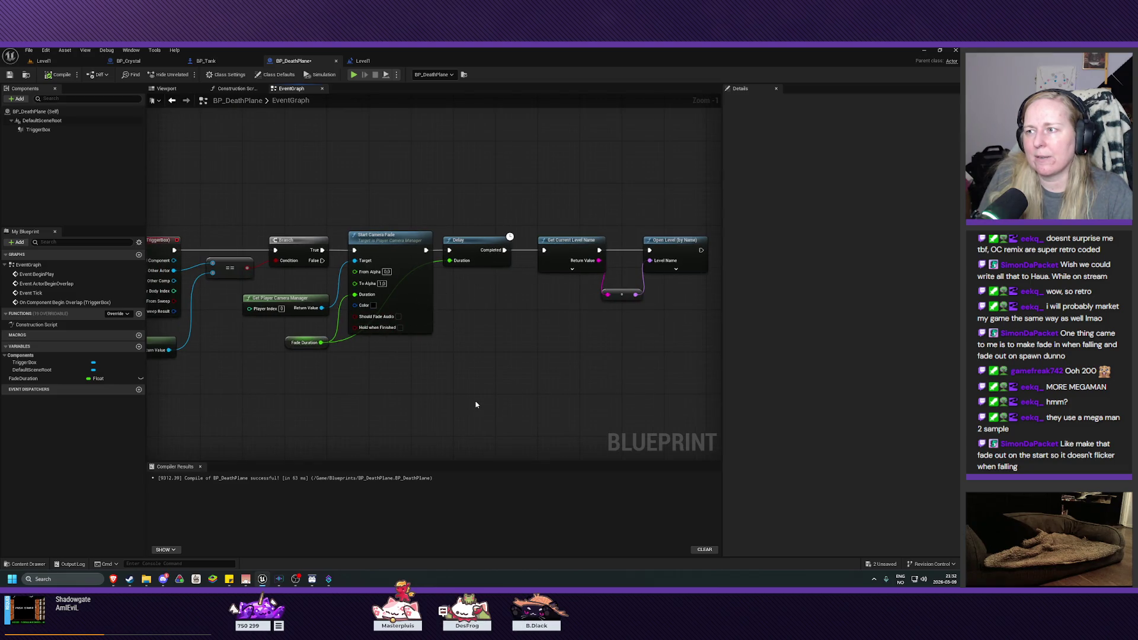
drag(493, 369, 497, 380)
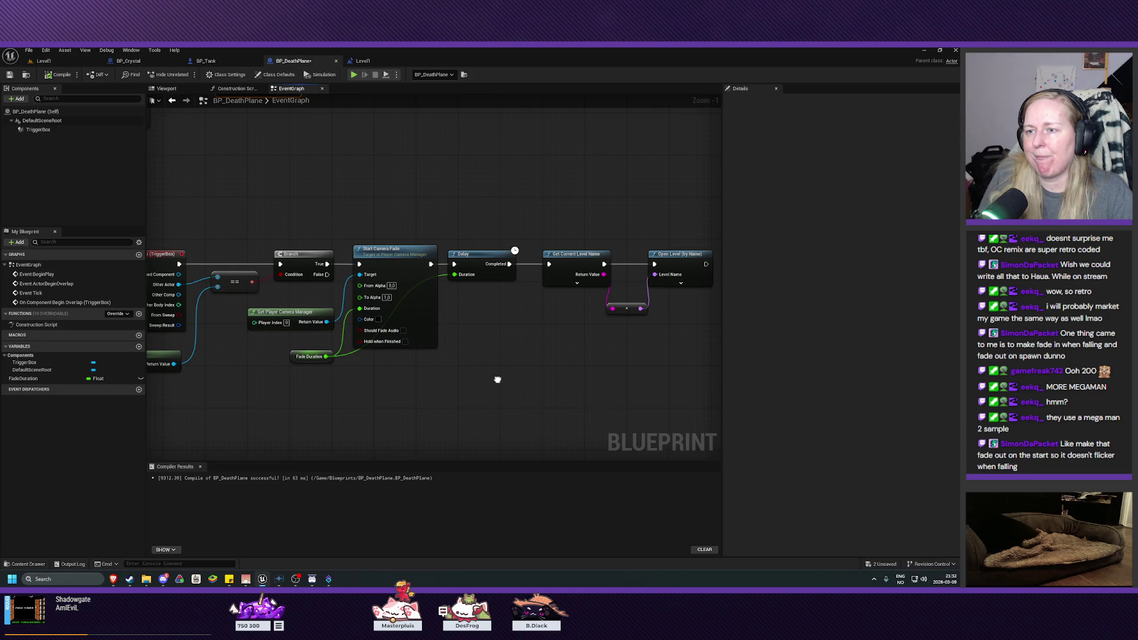
click(404, 343)
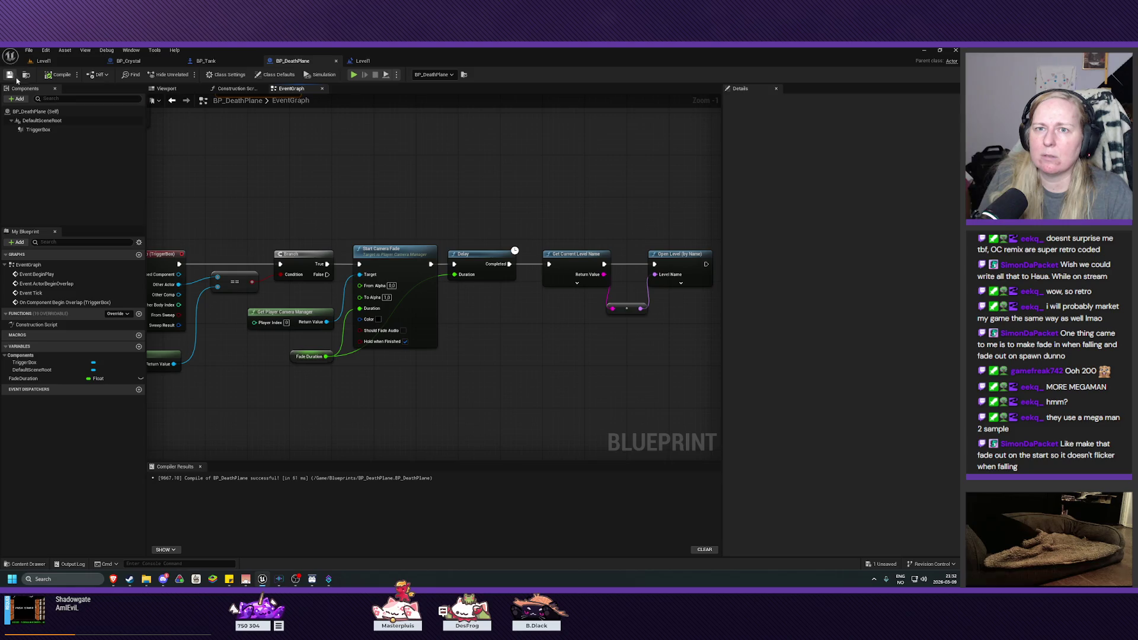
click(44, 60)
click(186, 74)
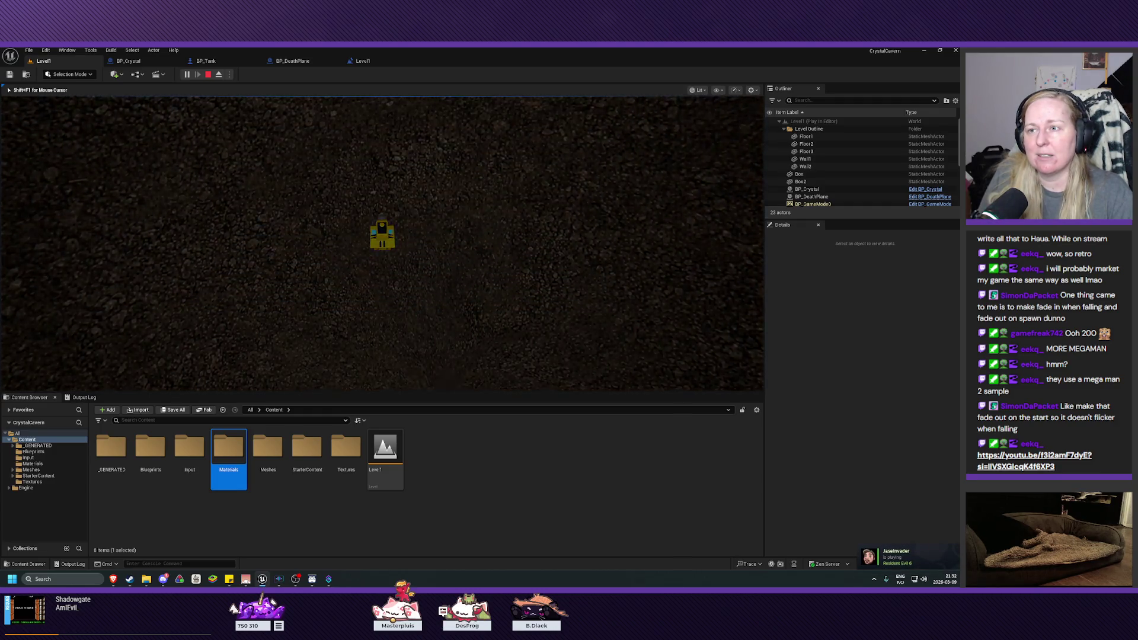
- Stop the playtest, frame Floor1, check BP_DeathPlane, and return to the Level1 viewport
key(Escape)
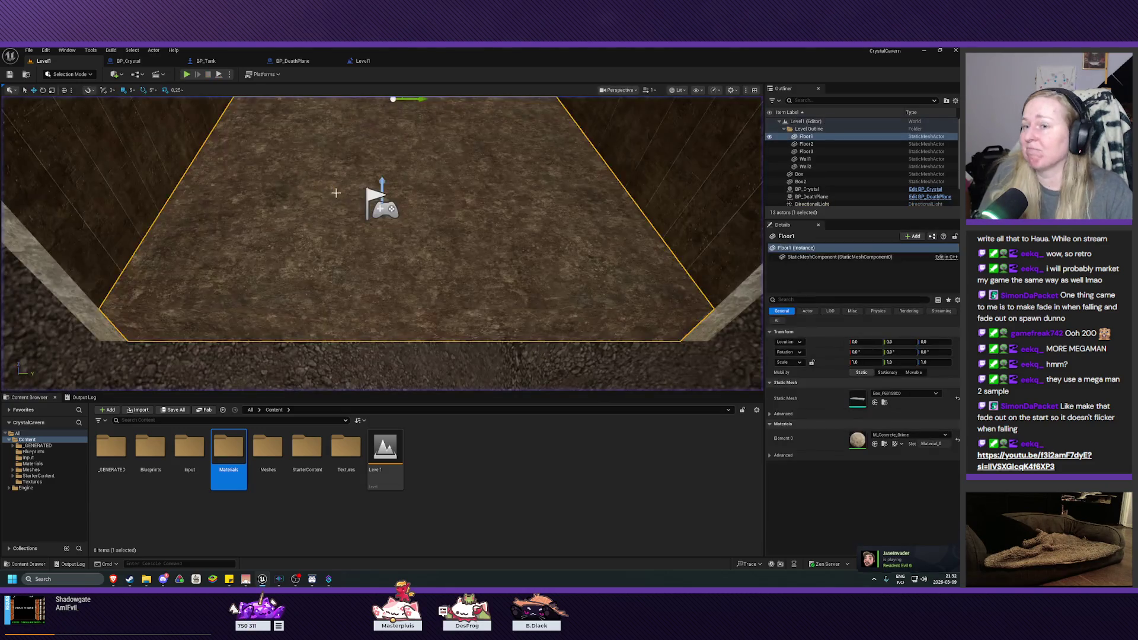
key(f)
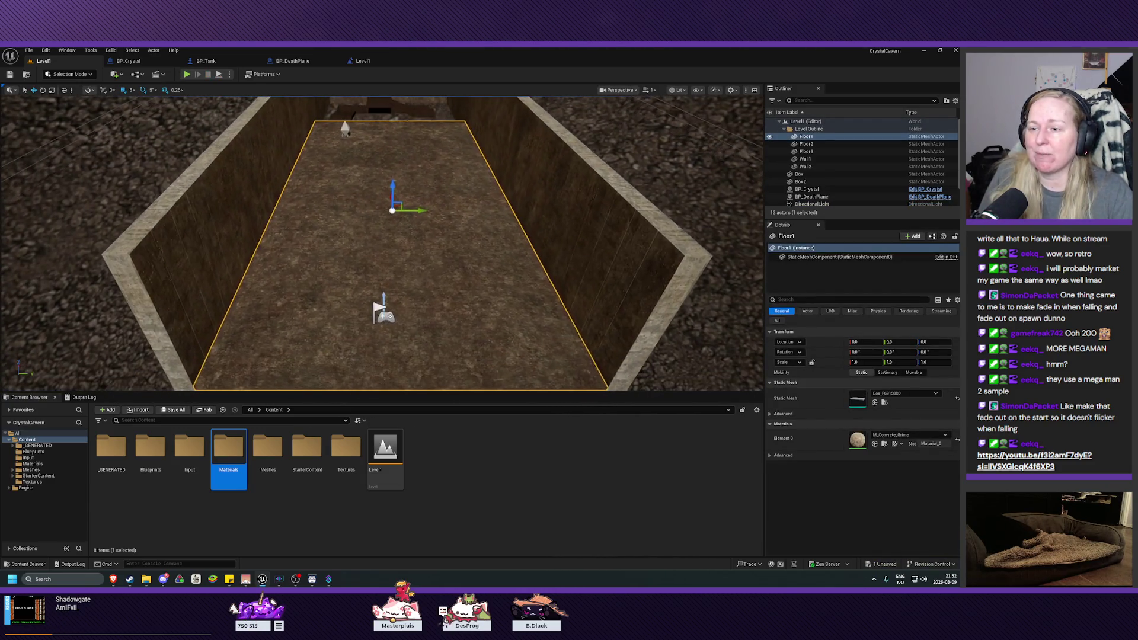
click(291, 62)
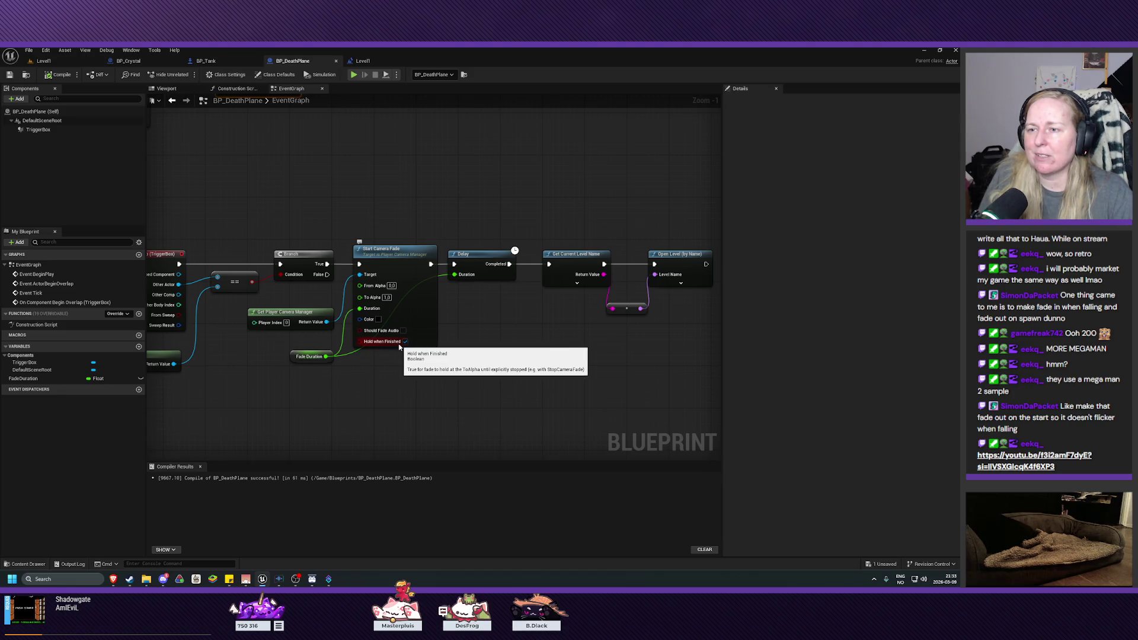
click(86, 65)
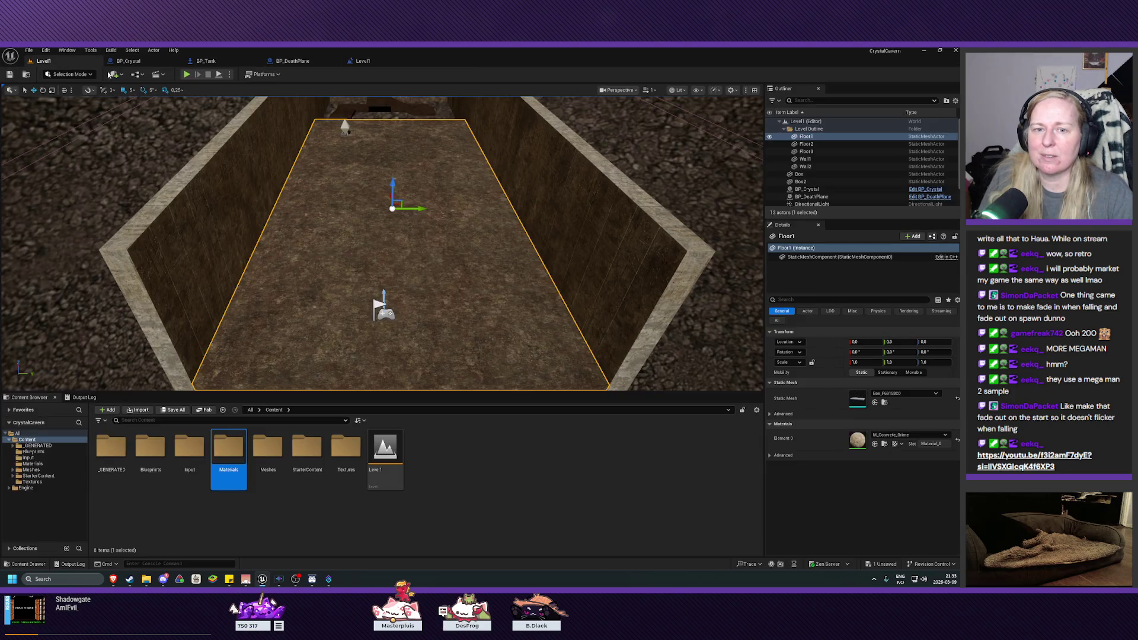
drag(333, 288, 314, 323)
scroll(383, 243, up, 1)
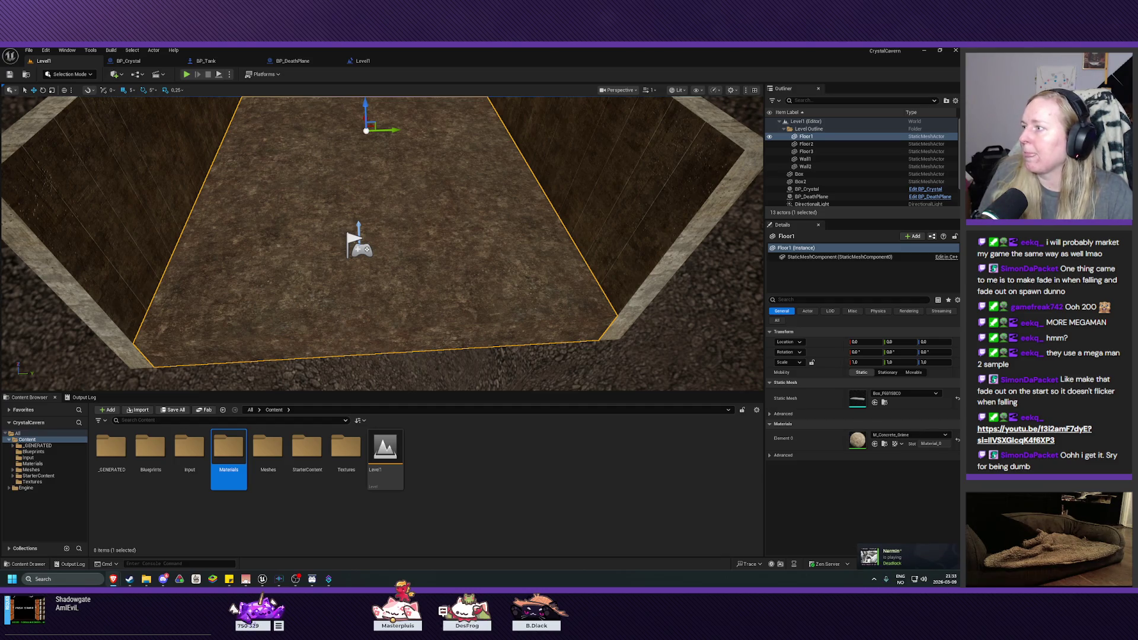
- Open the Materials folder and add a new Material asset named M_Crystal
double_click(225, 455)
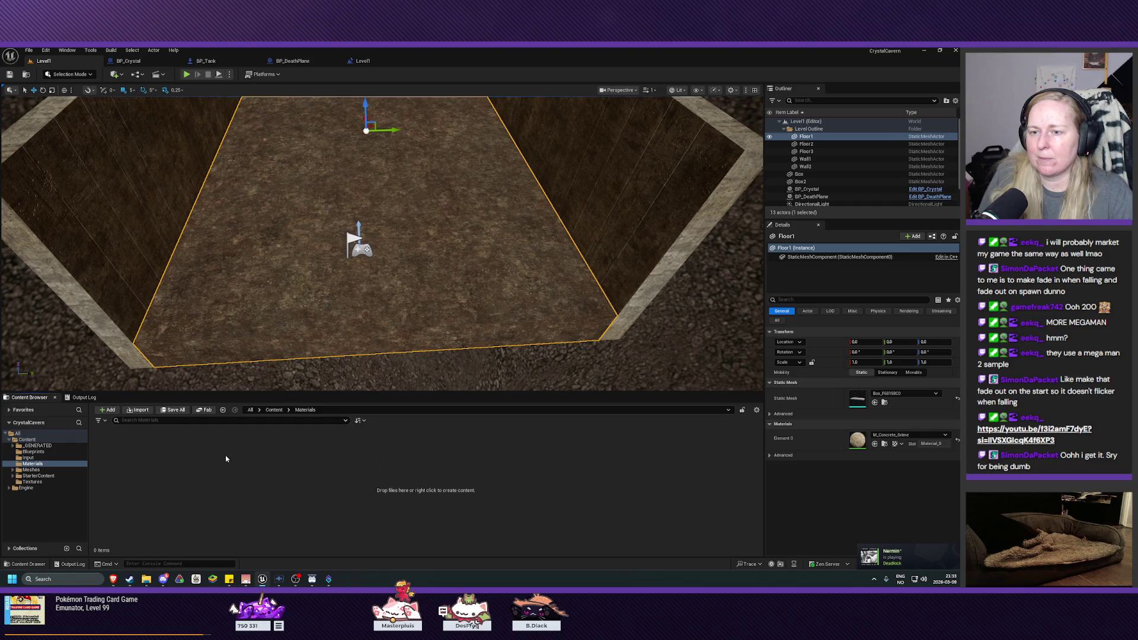
right_click(225, 455)
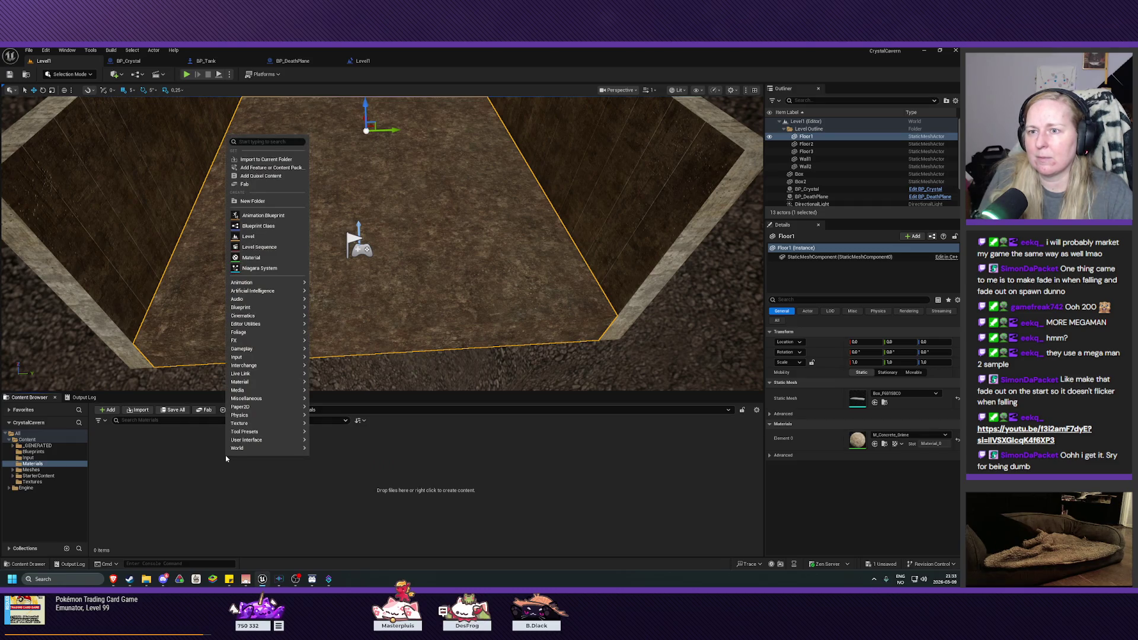
click(251, 257)
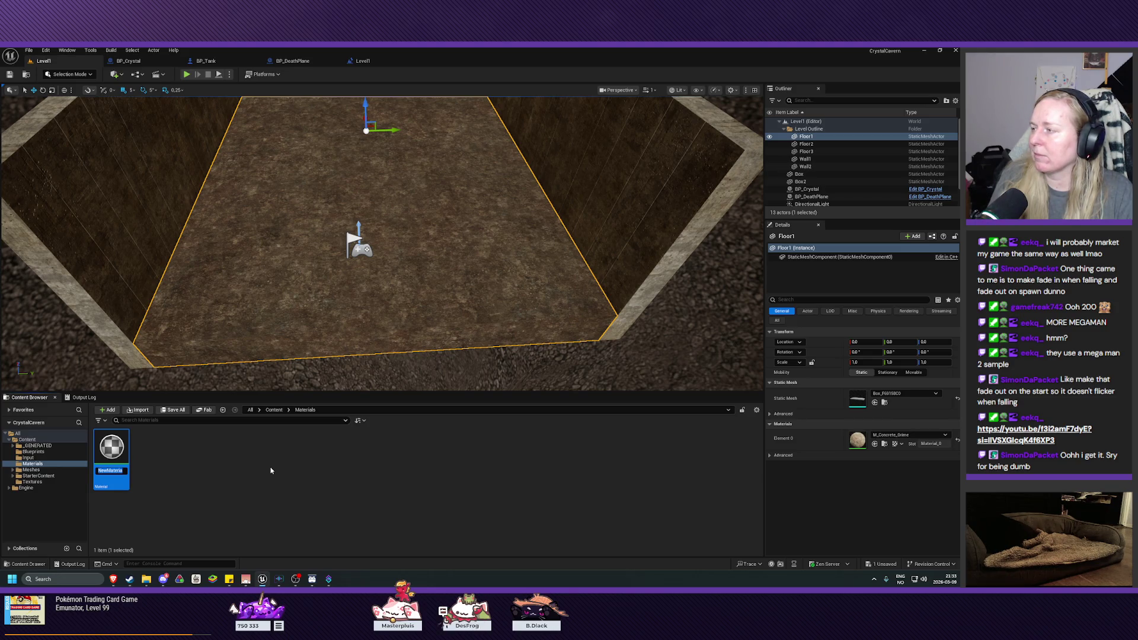
text(Emissive)
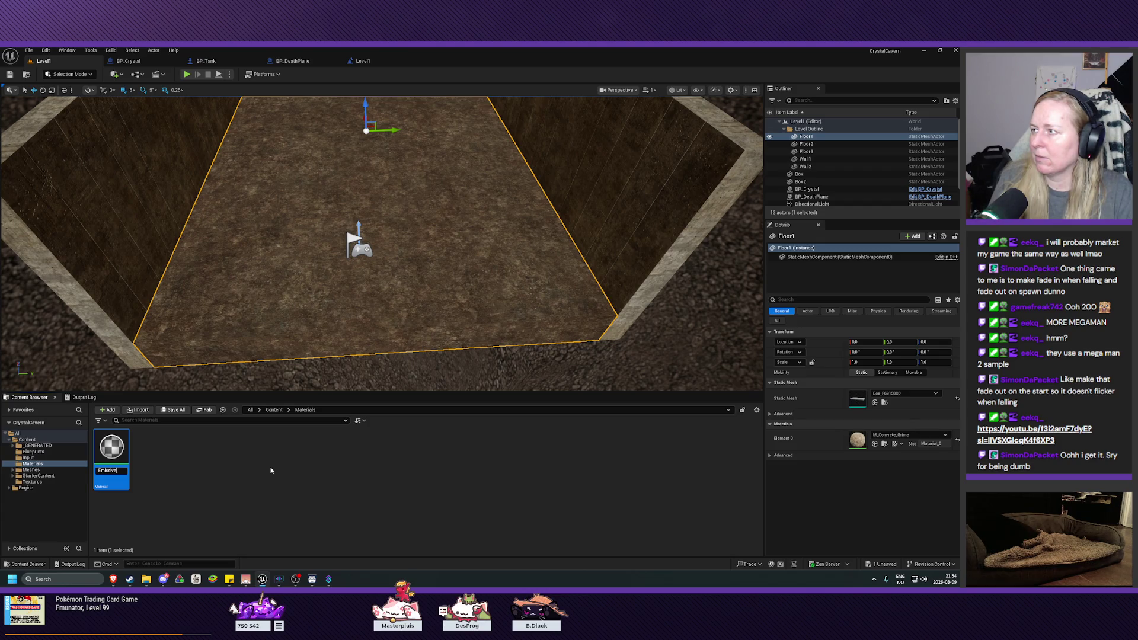
text(M)
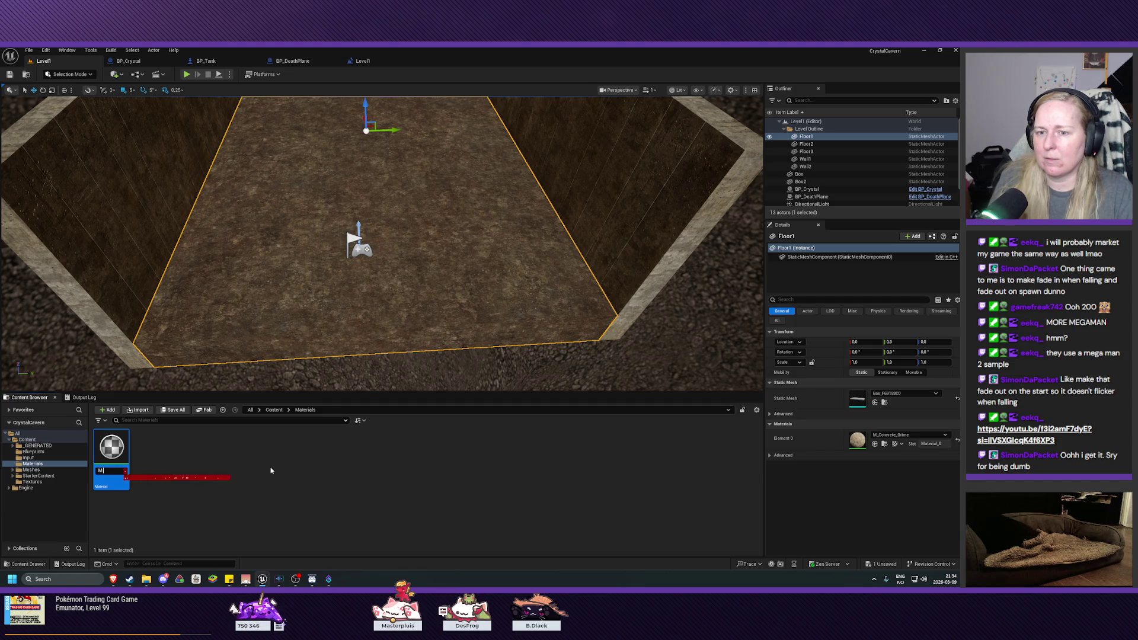
text(_Crystal)
key(Return)
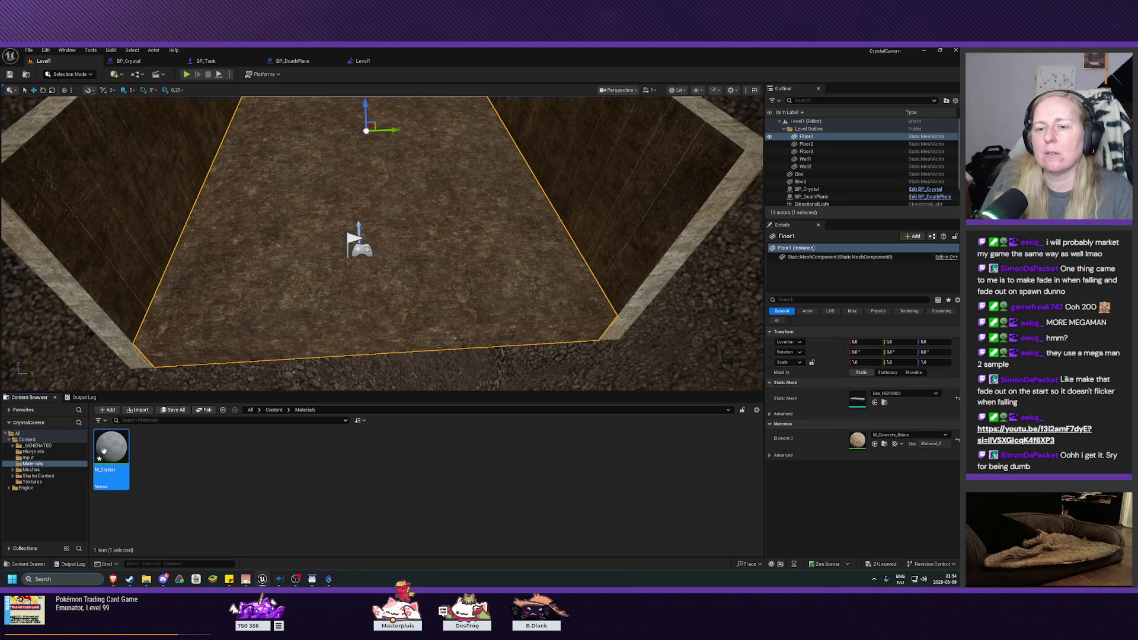
- Open M_Crystal in the Material Editor, save it, and recentre the graph view
double_click(106, 448)
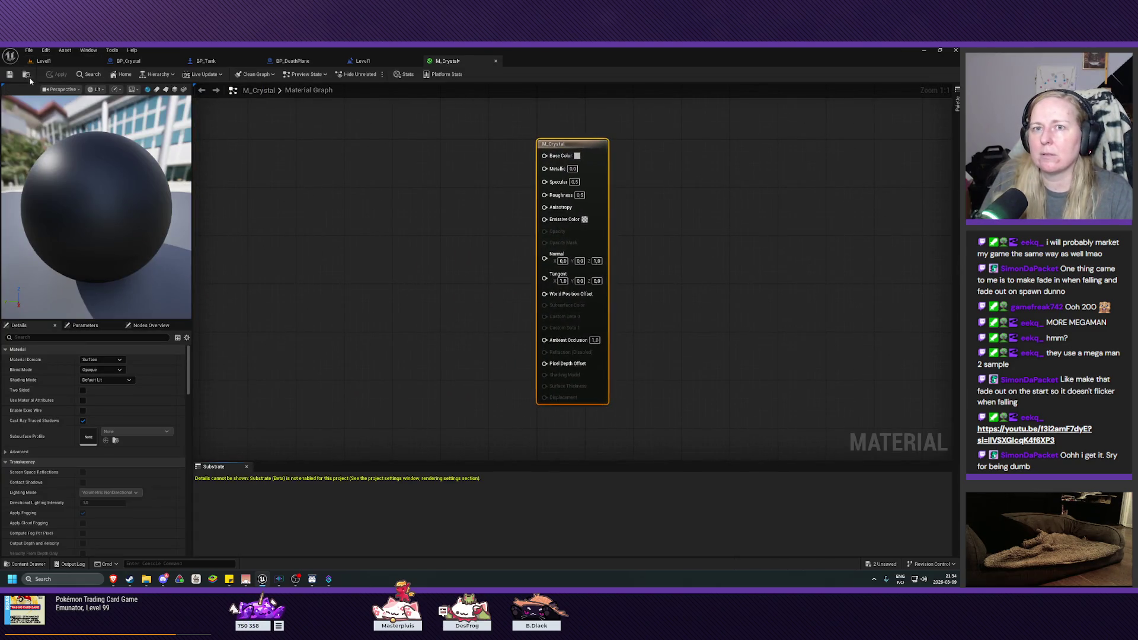
click(10, 75)
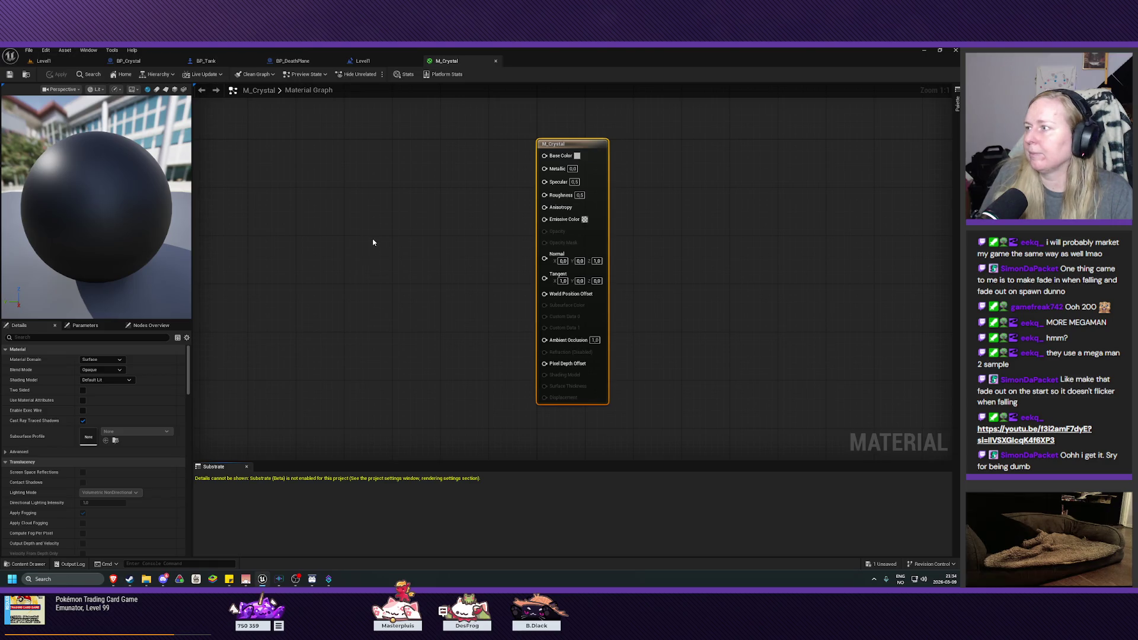
scroll(368, 268, down, 1)
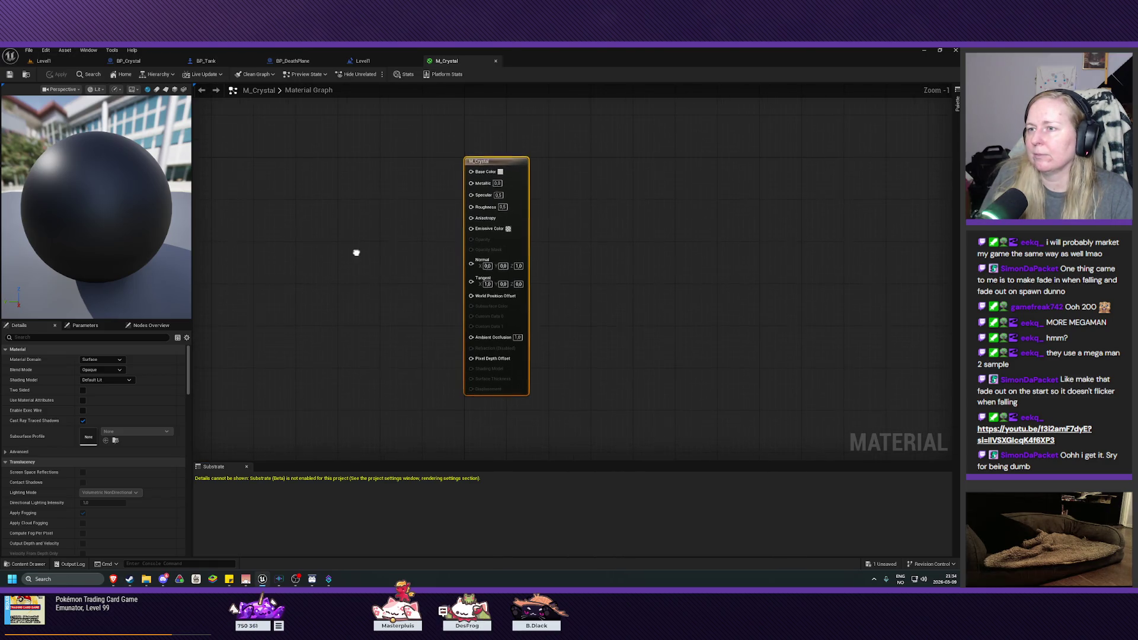
drag(356, 254, 361, 277)
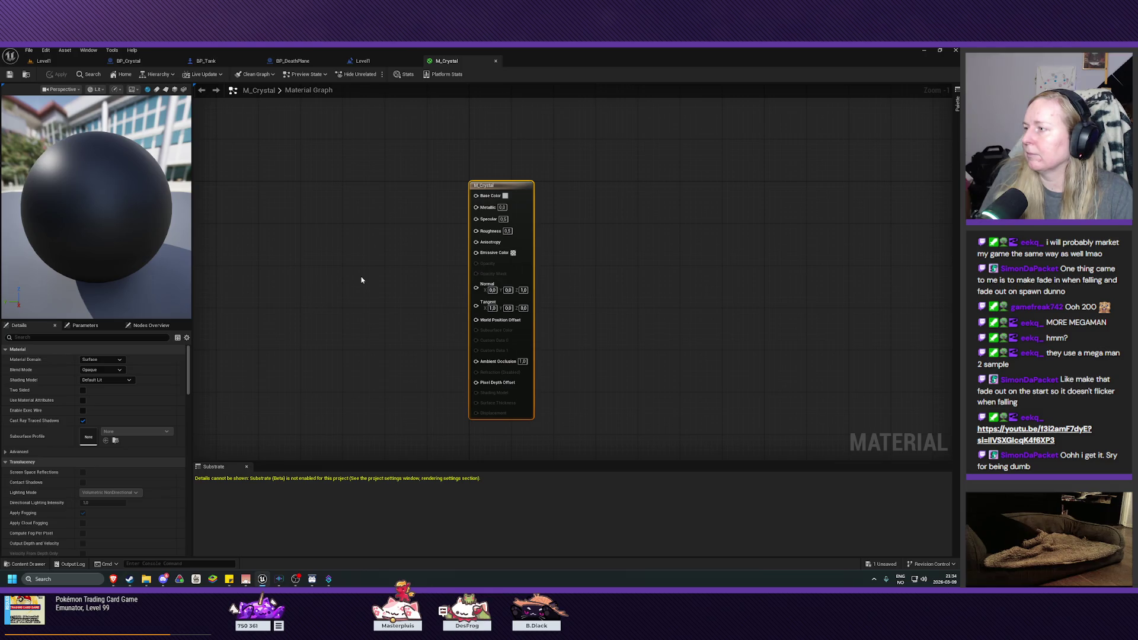
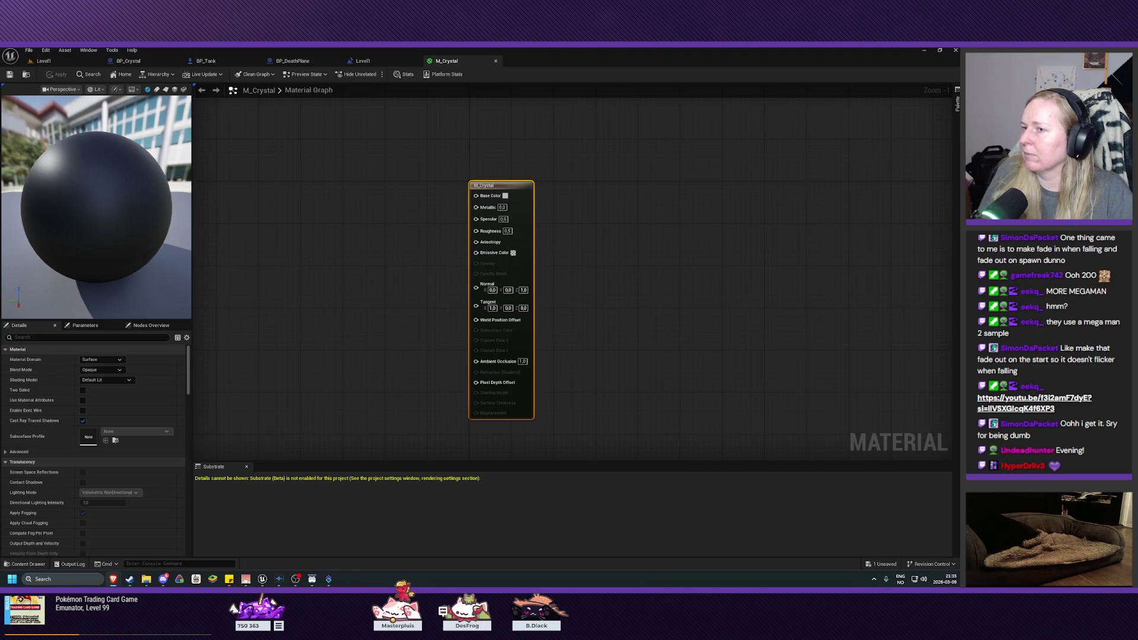
- Review the material's blend mode options, keeping M_Crystal set to Opaque
click(101, 370)
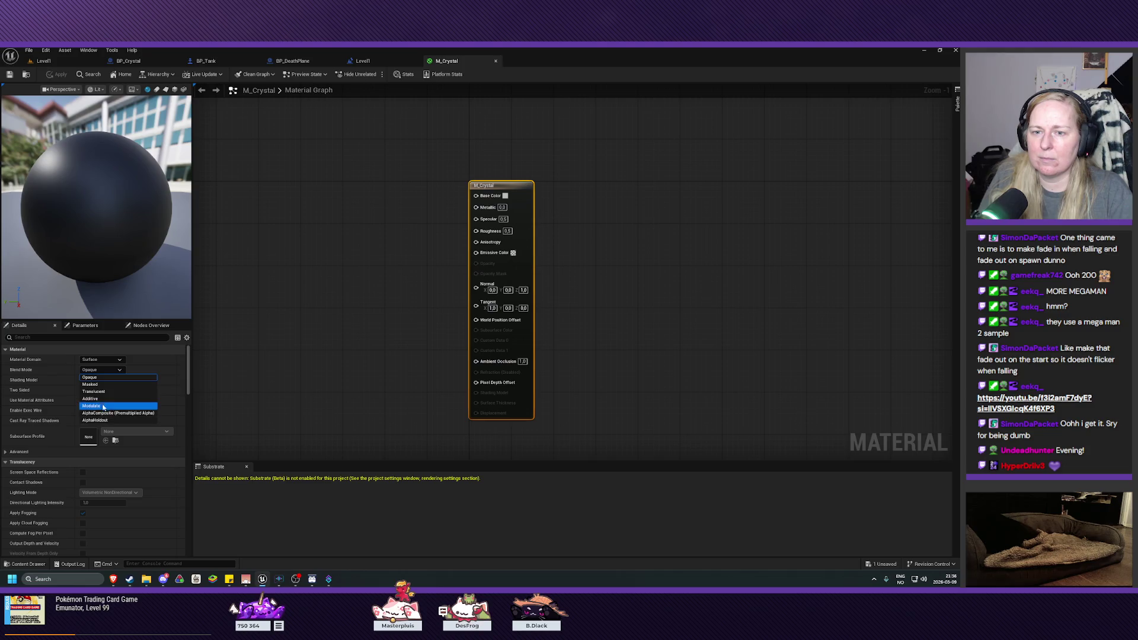
click(63, 375)
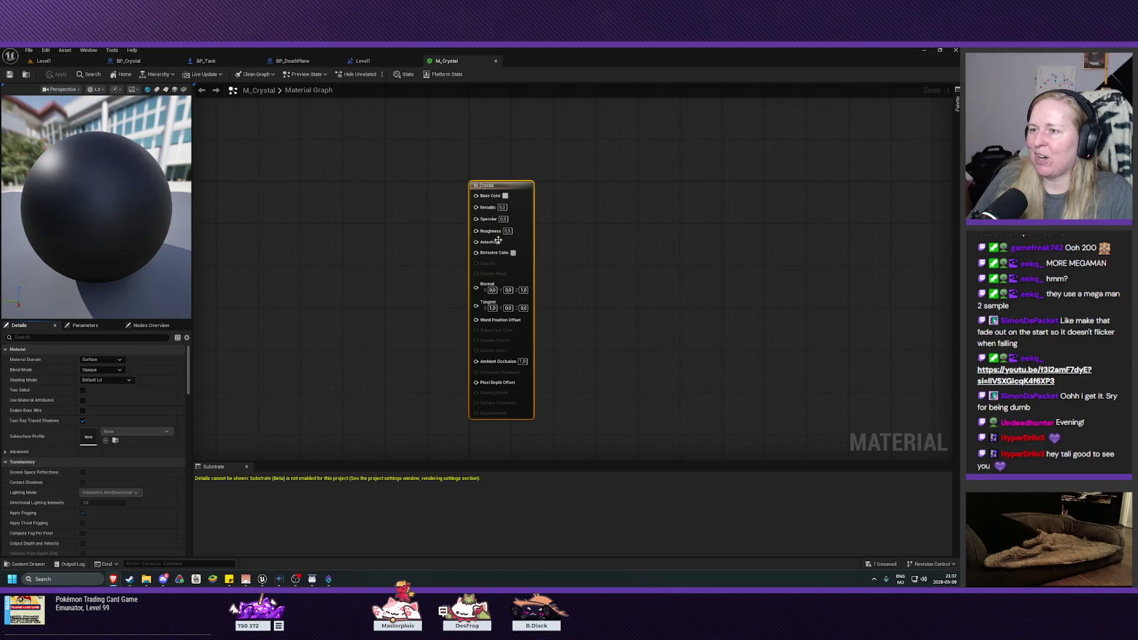
drag(476, 252, 425, 255)
click(407, 285)
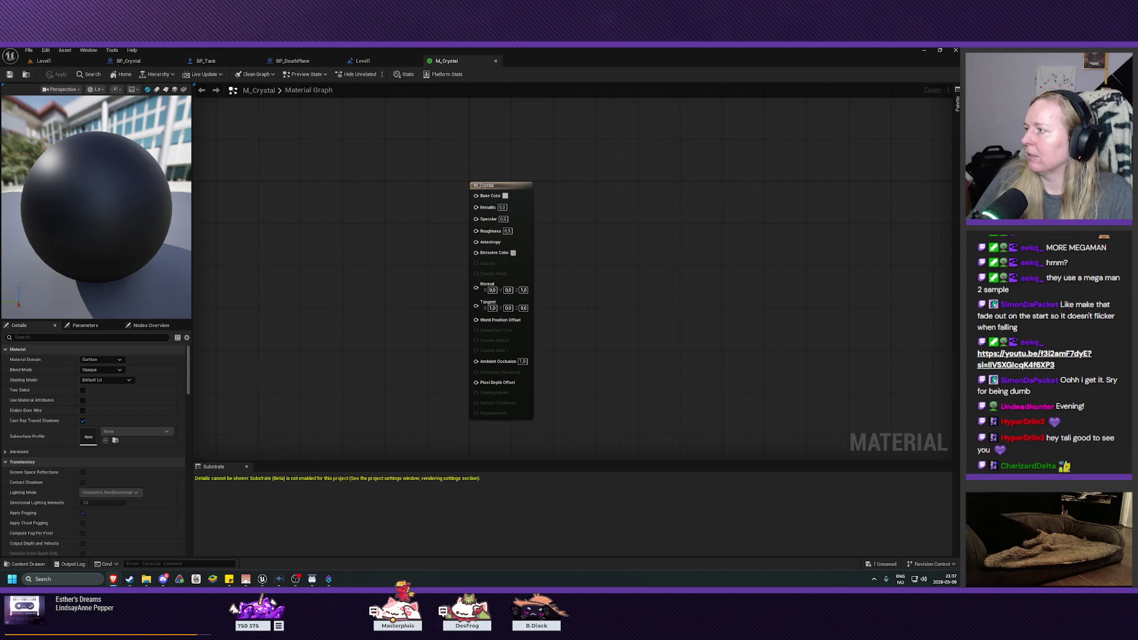
- Add a Constant3Vector node and wire it into the Emissive Color input
right_click(332, 293)
text(constant 3 ve)
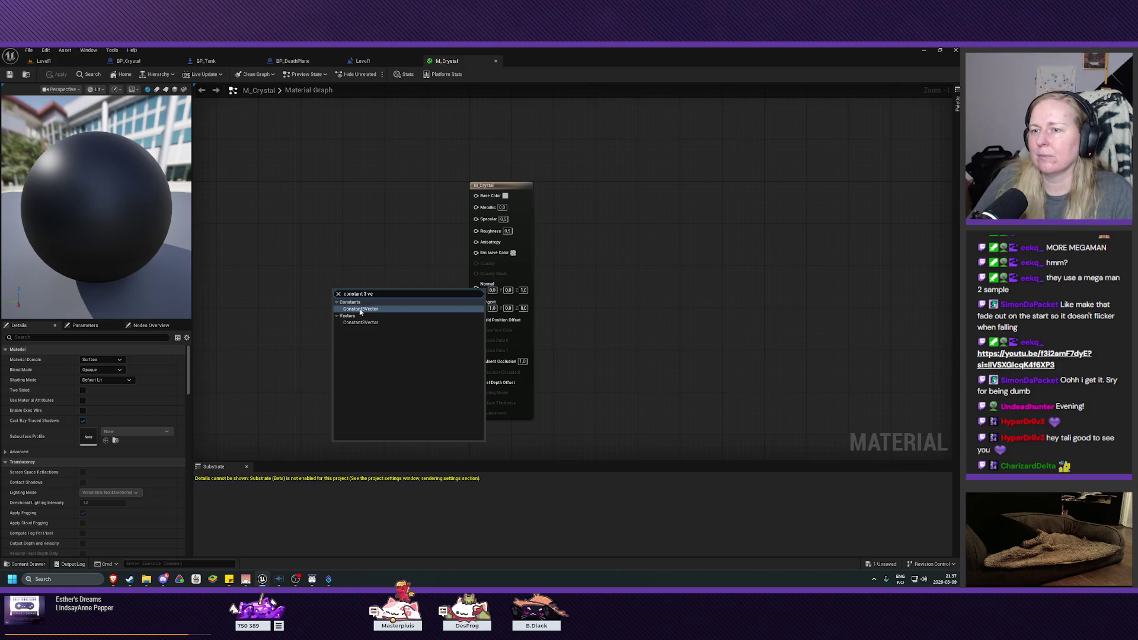
click(362, 309)
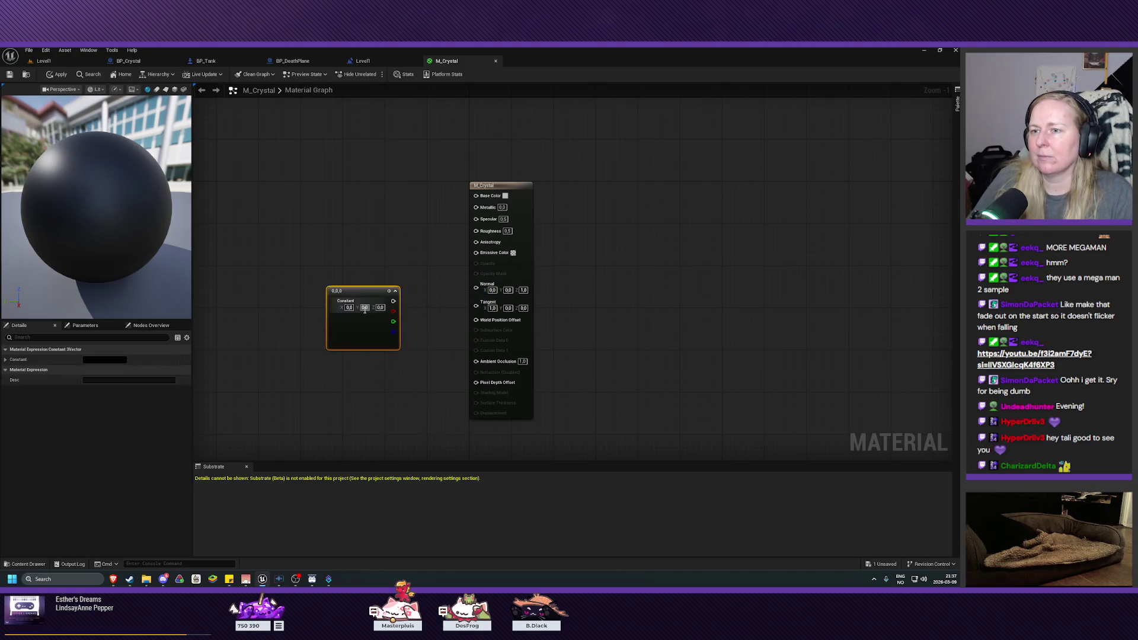
mouse_move(369, 291)
mouse_down()
mouse_move(374, 254)
mouse_move(475, 253)
mouse_up()
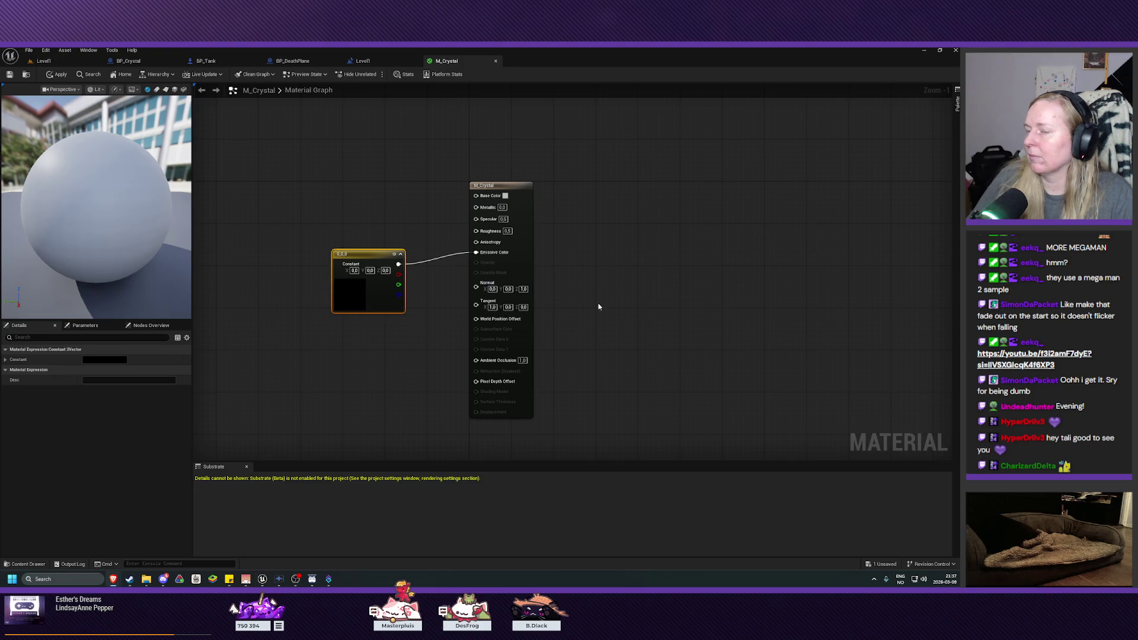
right_click(346, 289)
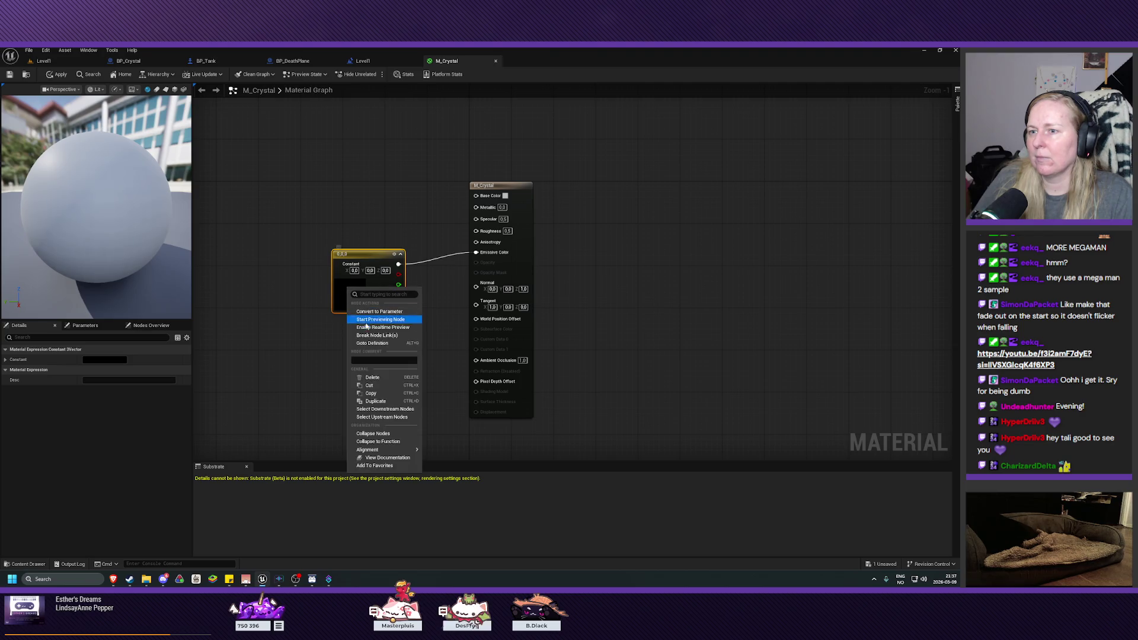
click(343, 286)
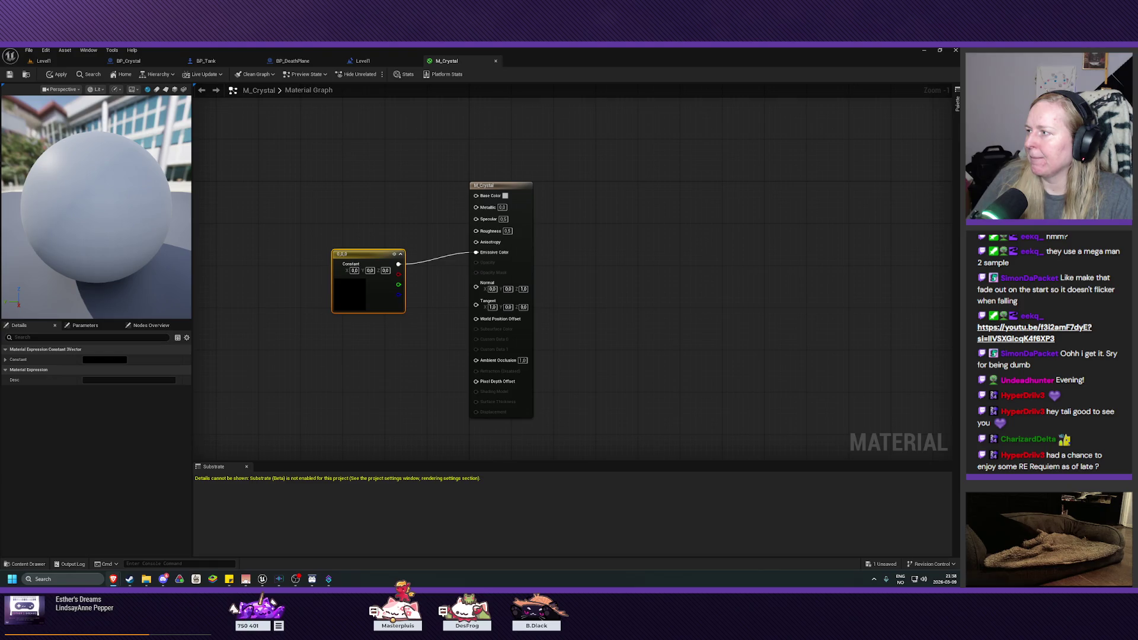
double_click(352, 296)
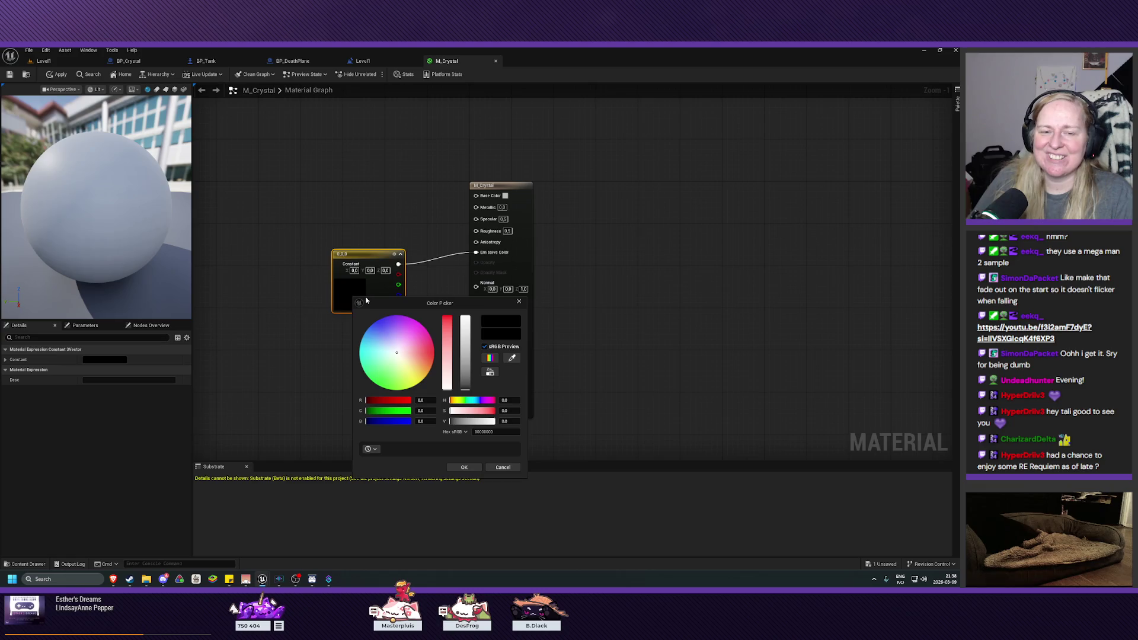
- Set the constant's colour to cyan (0.04042, 0.914764, 1.0) and confirm it
mouse_move(409, 331)
mouse_down()
mouse_move(360, 349)
mouse_move(372, 364)
mouse_up()
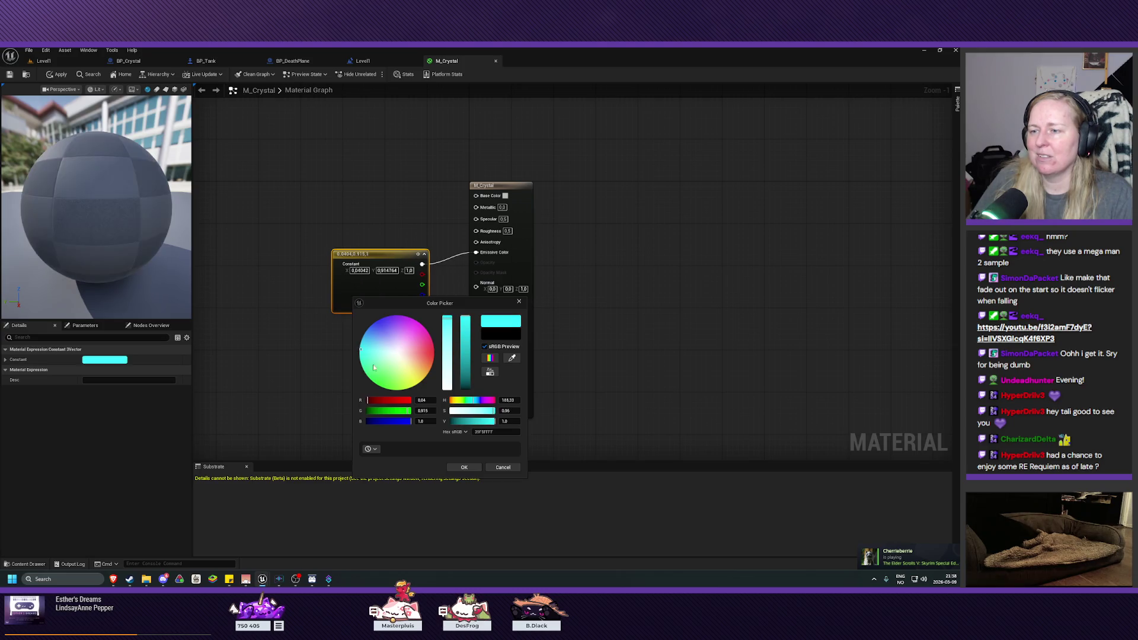
click(464, 467)
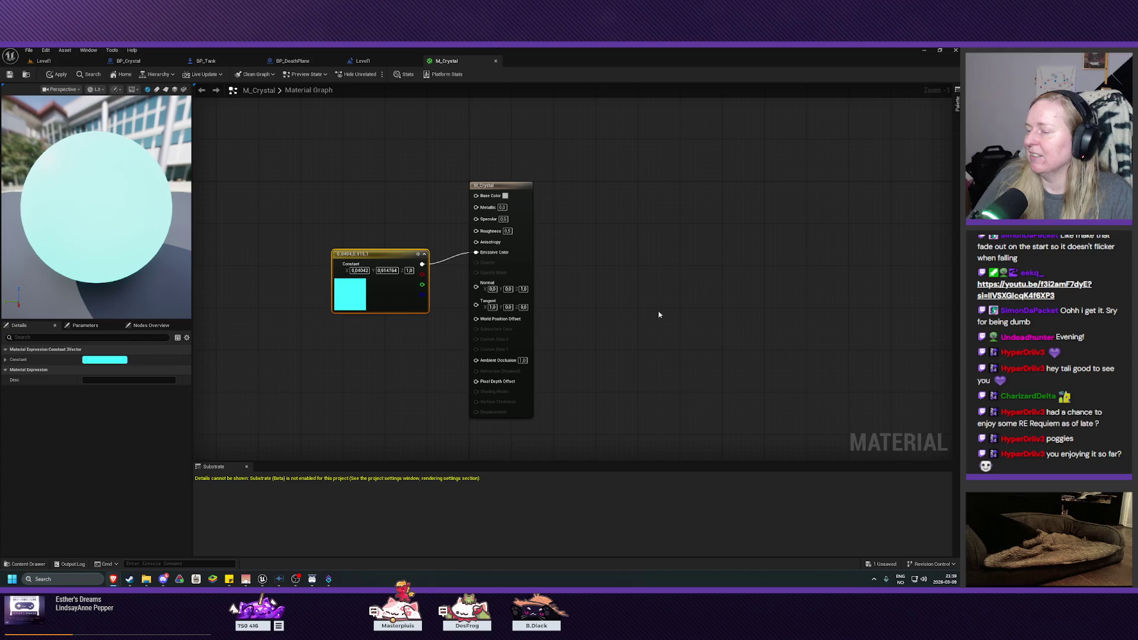
drag(630, 298, 788, 317)
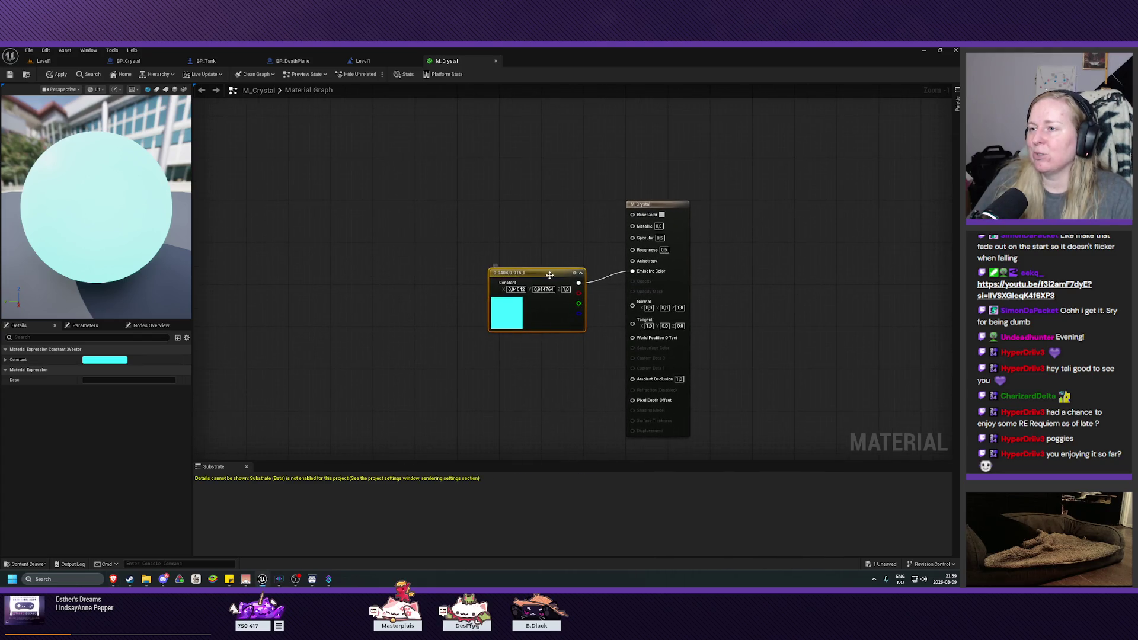
- Zoom out the graph and move the cyan constant further left of the result node
drag(541, 276, 543, 265)
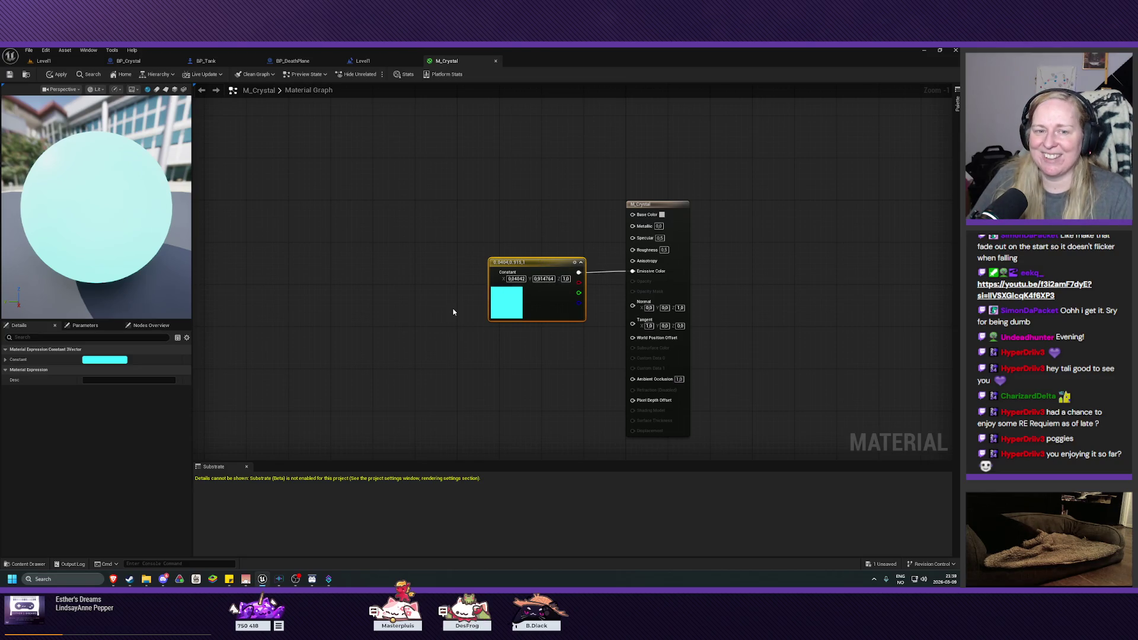
drag(437, 282, 386, 310)
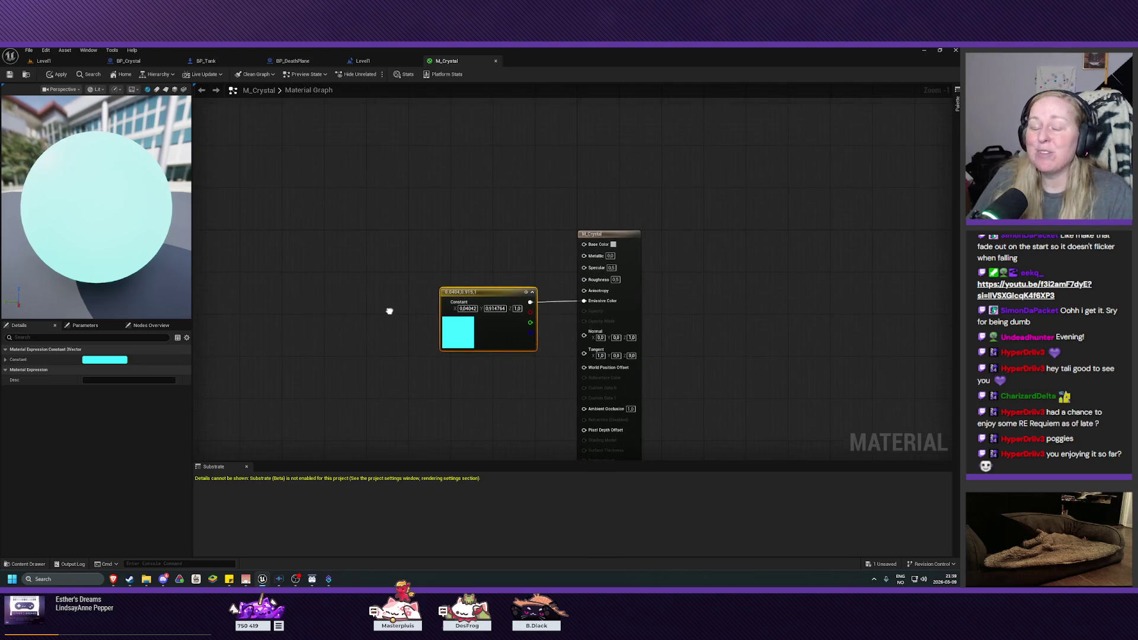
scroll(389, 314, down, 1)
drag(389, 315, 394, 293)
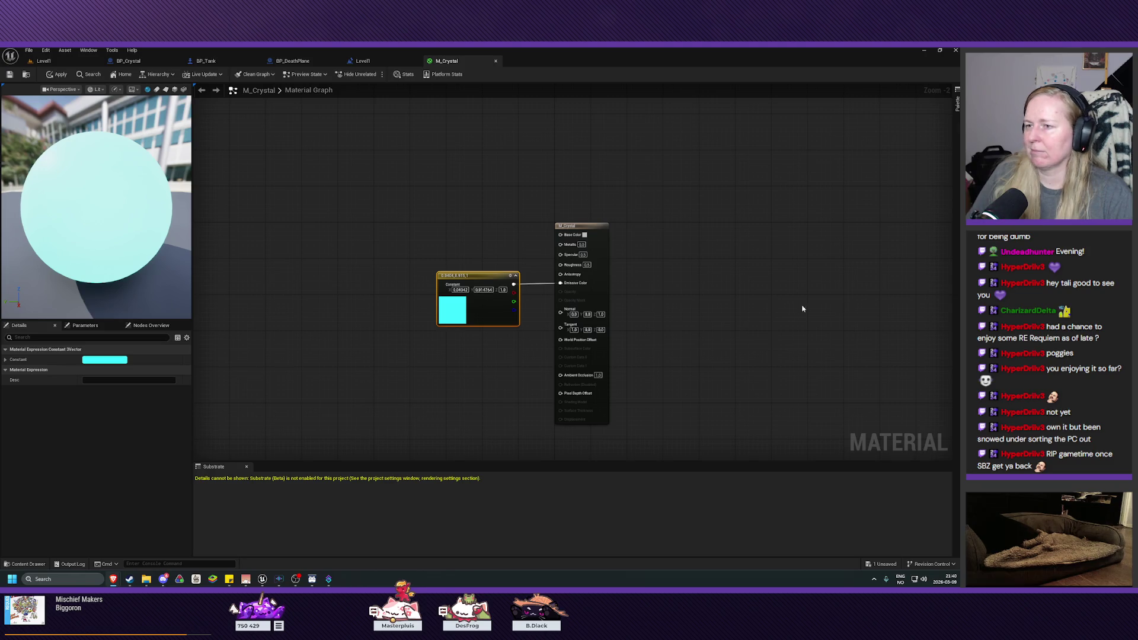
drag(477, 277, 409, 276)
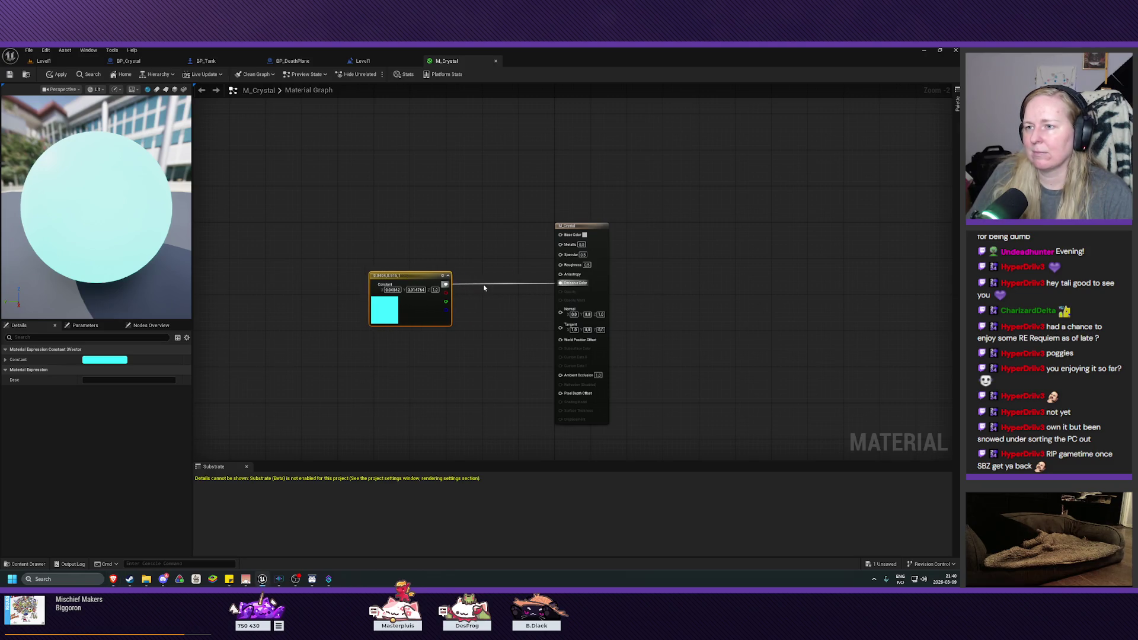
right_click(479, 309)
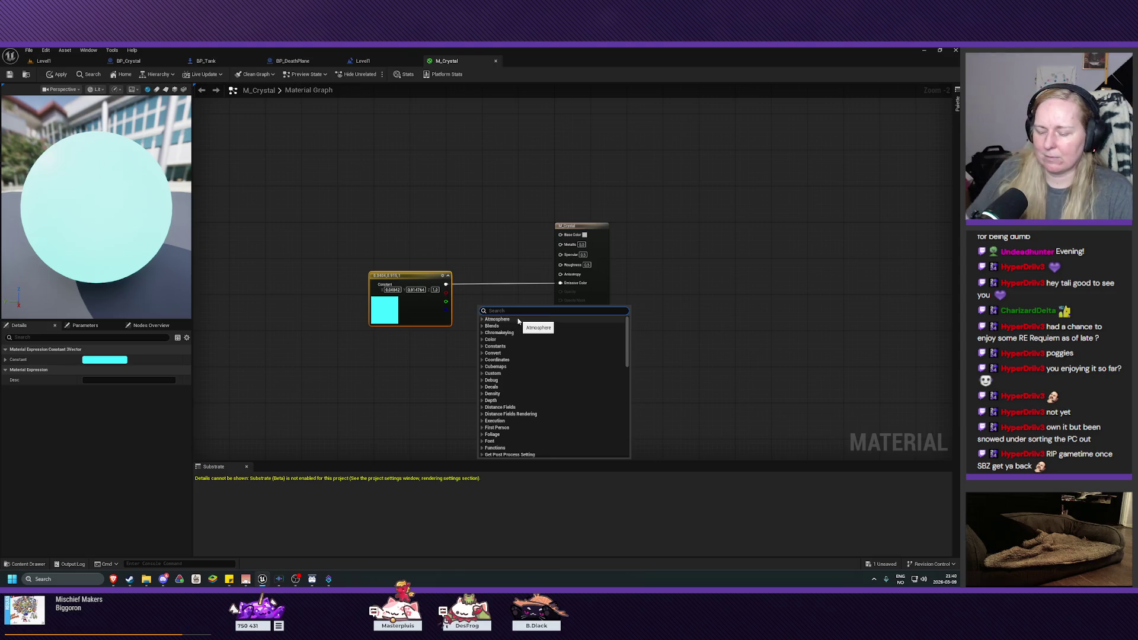
- Add a Multiply node fed by the cyan constant, with B set to 5
text(mult)
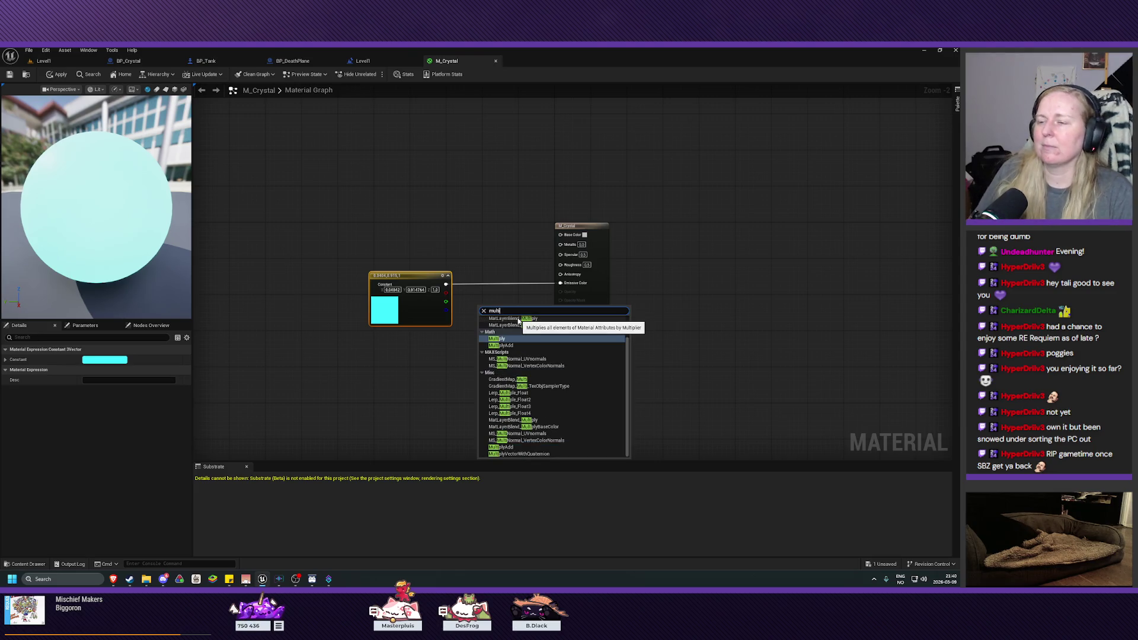
text(i)
click(500, 339)
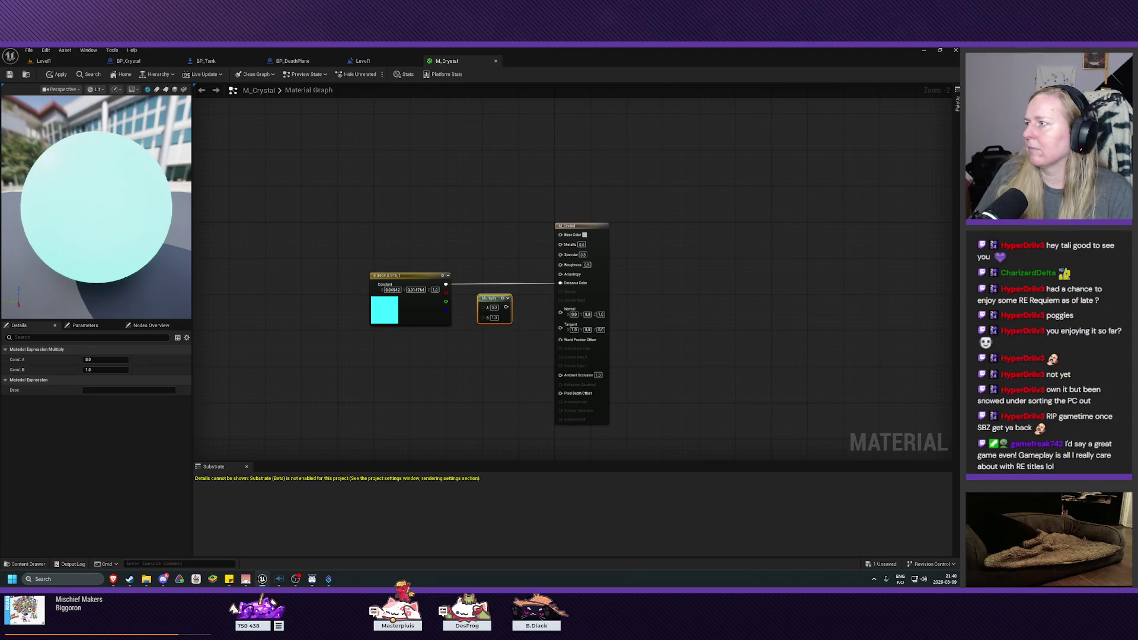
mouse_move(446, 285)
mouse_down()
mouse_move(519, 318)
mouse_move(590, 293)
mouse_move(566, 283)
mouse_up()
drag(493, 297, 494, 280)
click(494, 293)
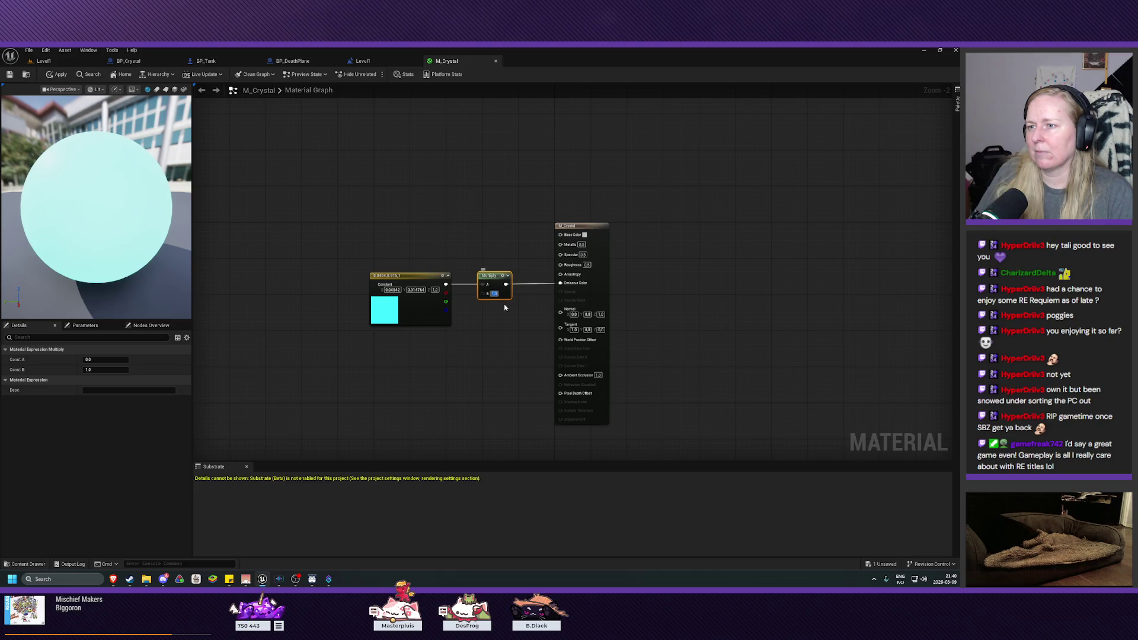
text(5)
key(Return)
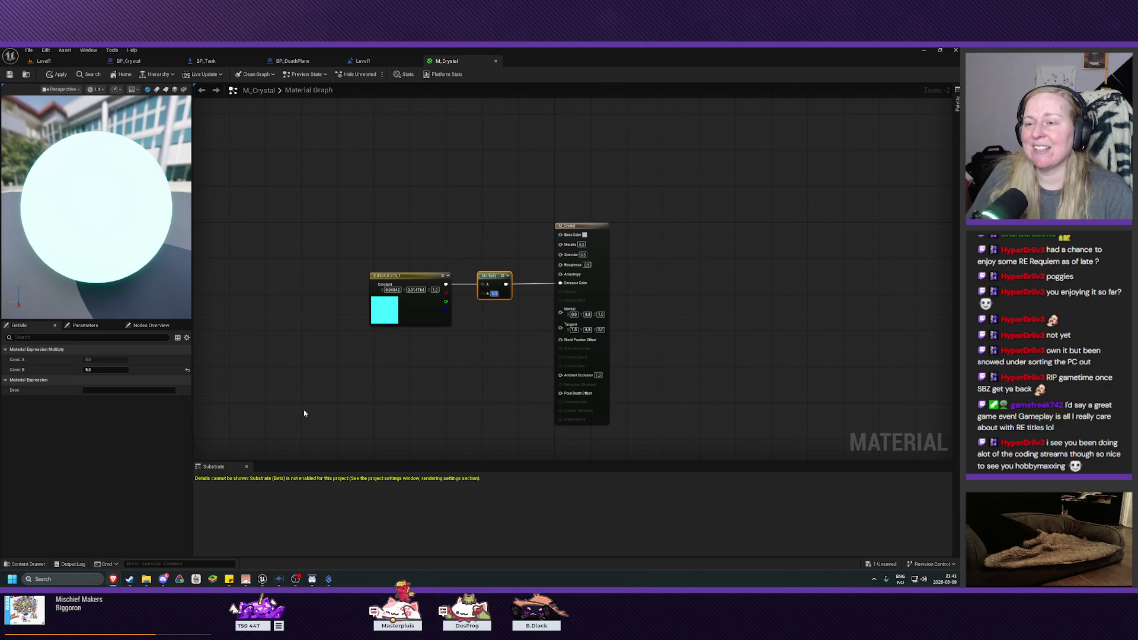
- Raise the Multiply B value to 10 and save M_Crystal
drag(425, 394, 488, 400)
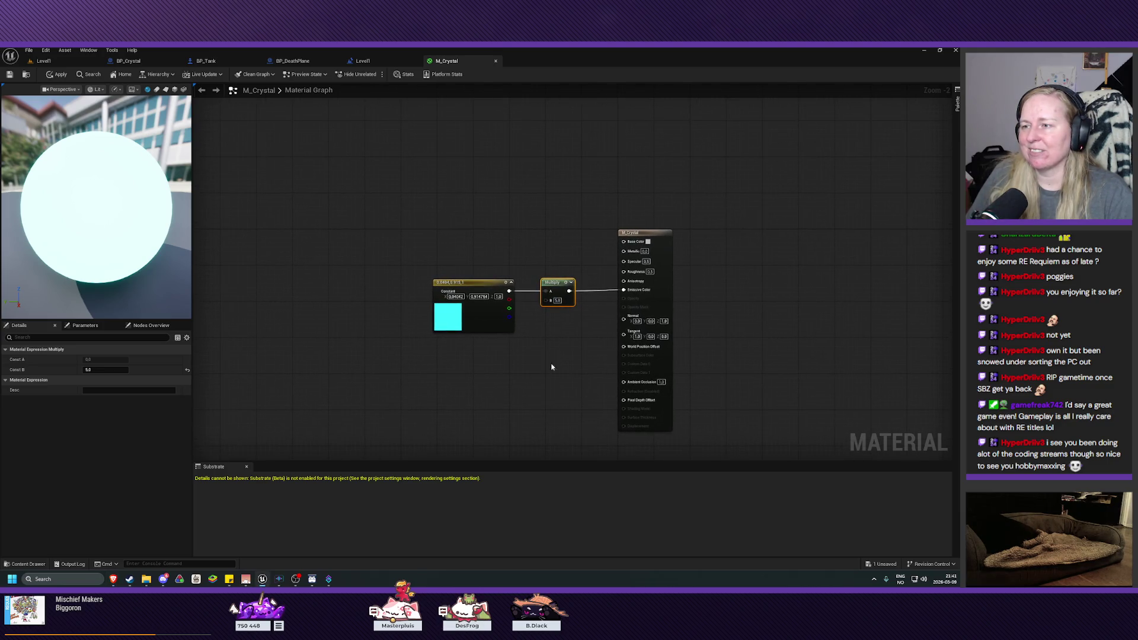
drag(556, 279, 561, 283)
drag(563, 366, 510, 364)
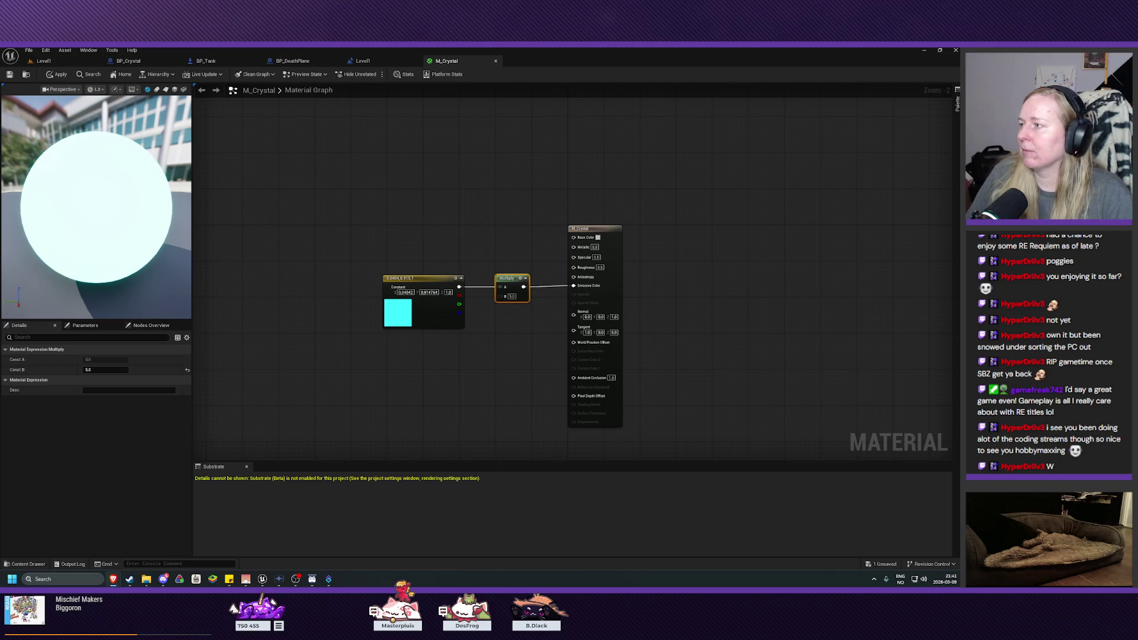
click(105, 369)
key(Return)
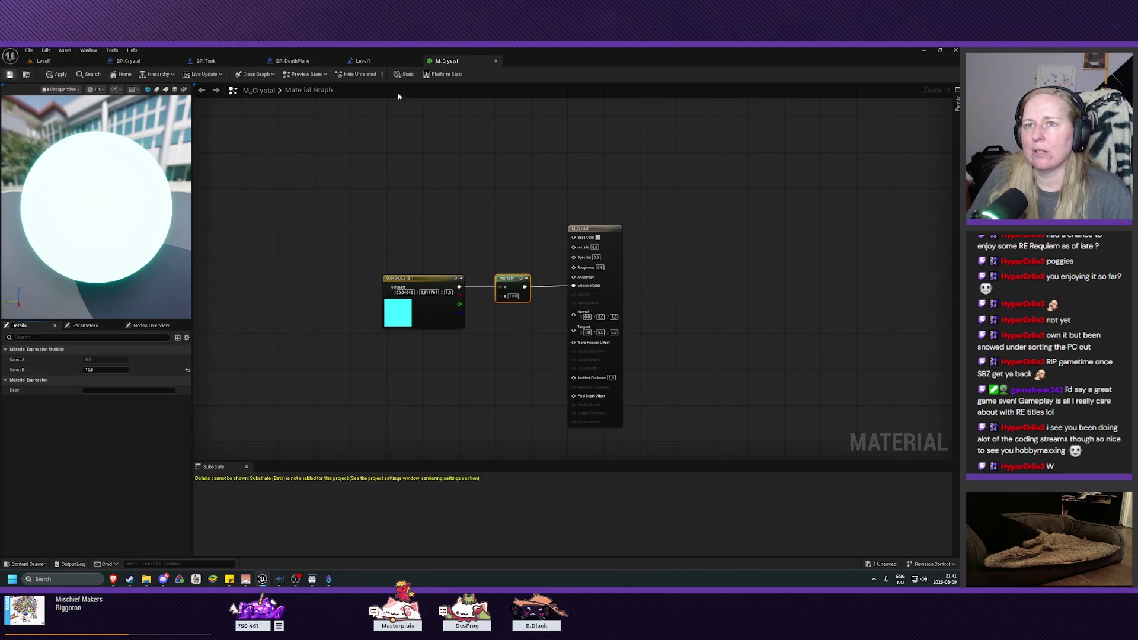
key(ctrl+s)
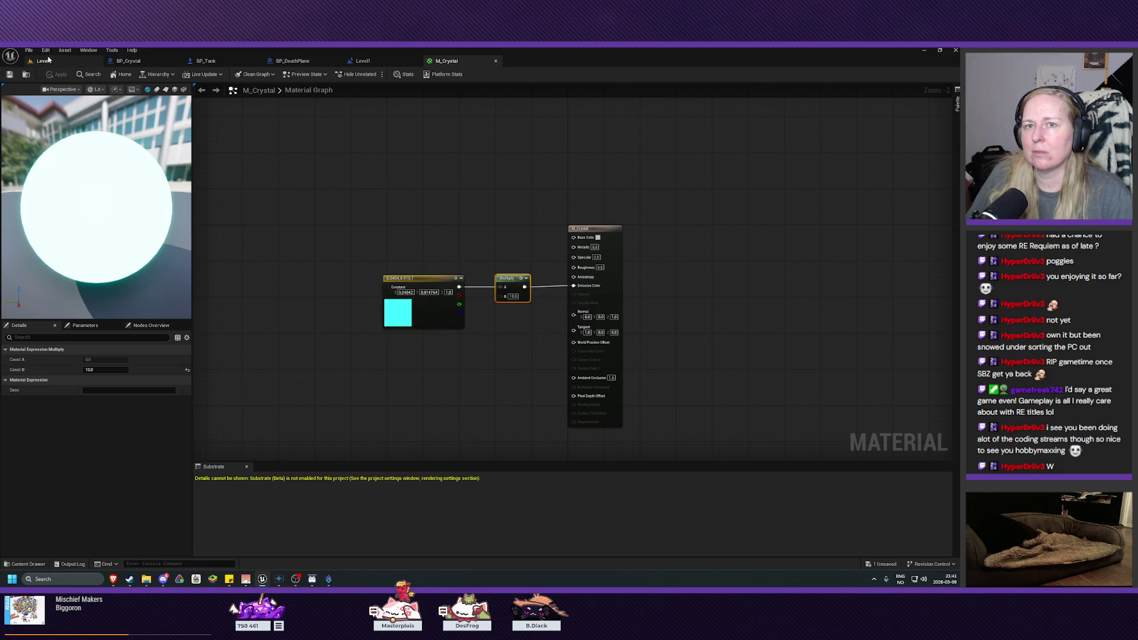
click(41, 62)
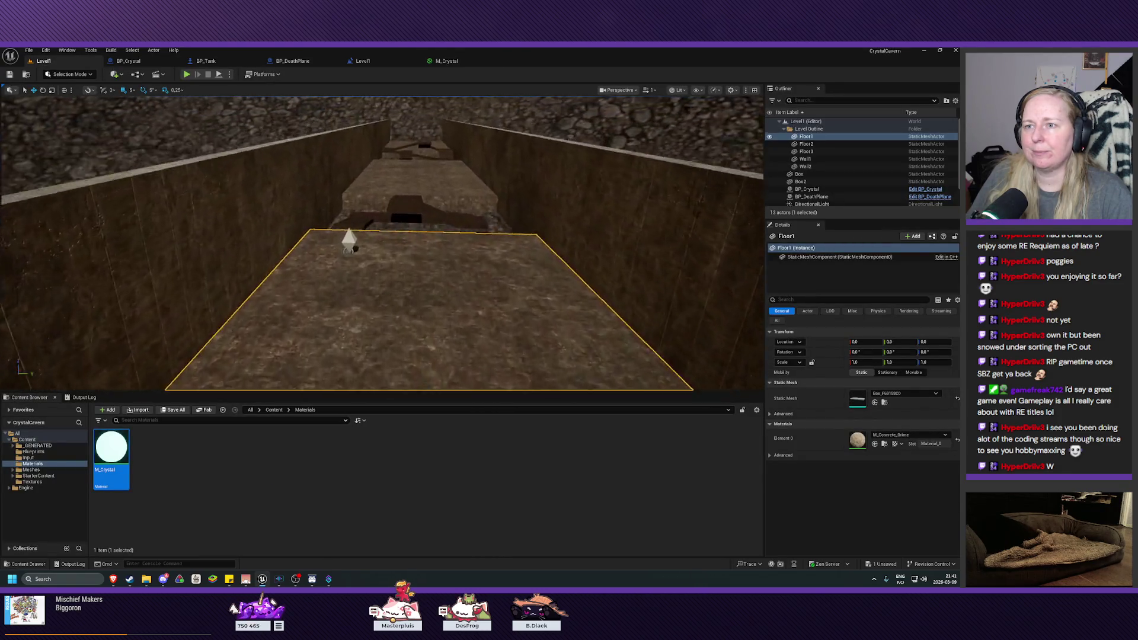
- Select the placed crystal in Level1 and open BP_Crystal in the Blueprint editor
click(366, 236)
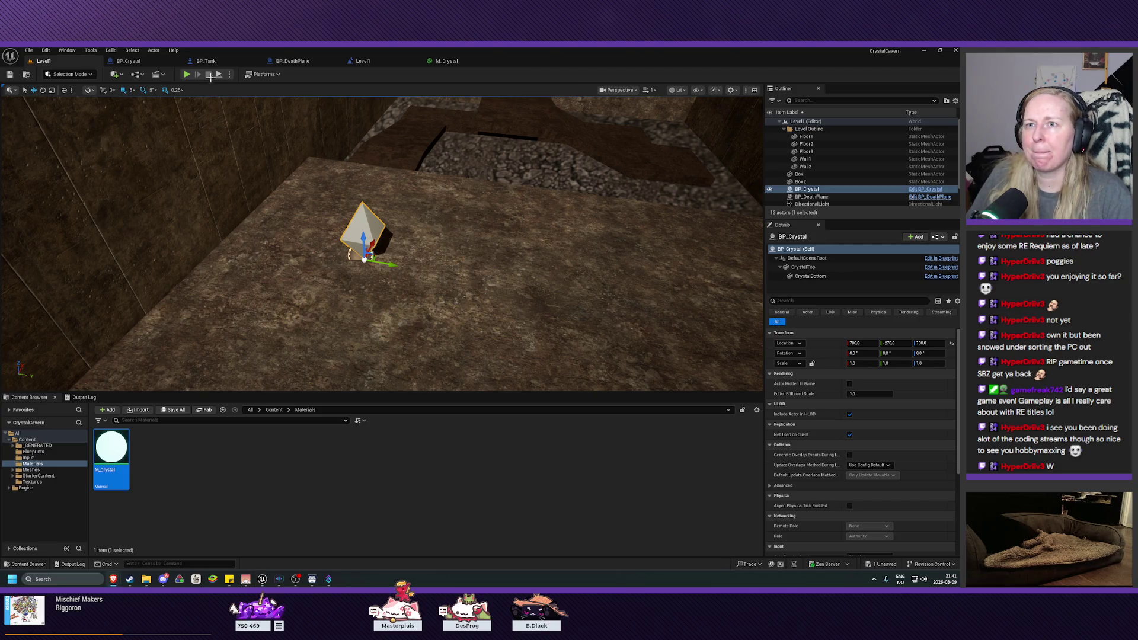
click(128, 61)
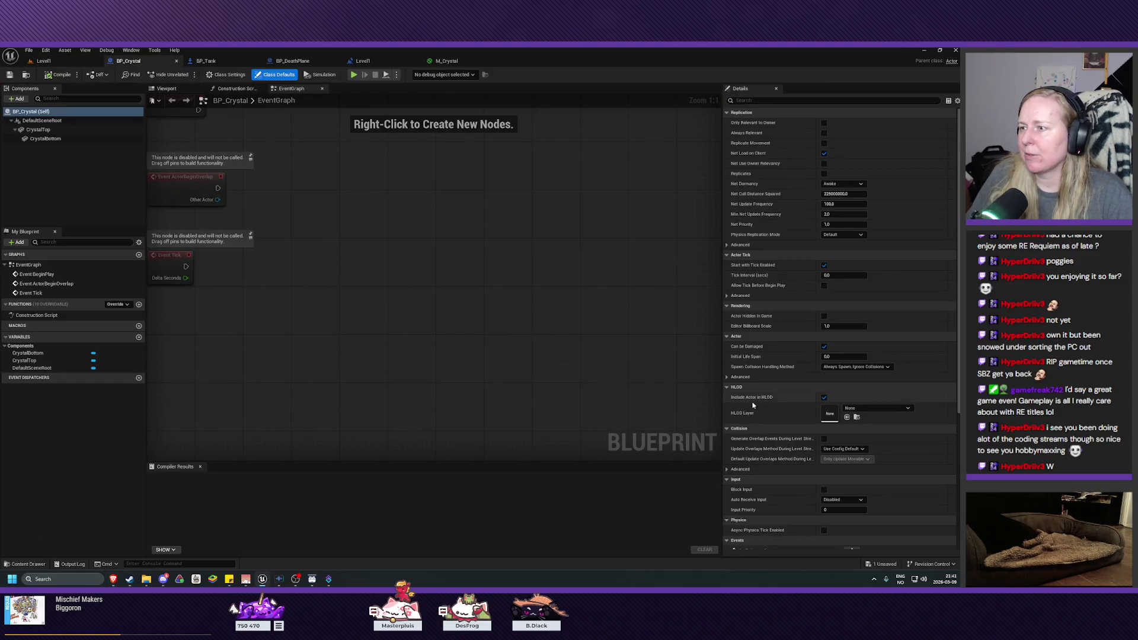
- Select the CrystalTop component to view its M_Basic_Wall material
scroll(771, 415, down, 4)
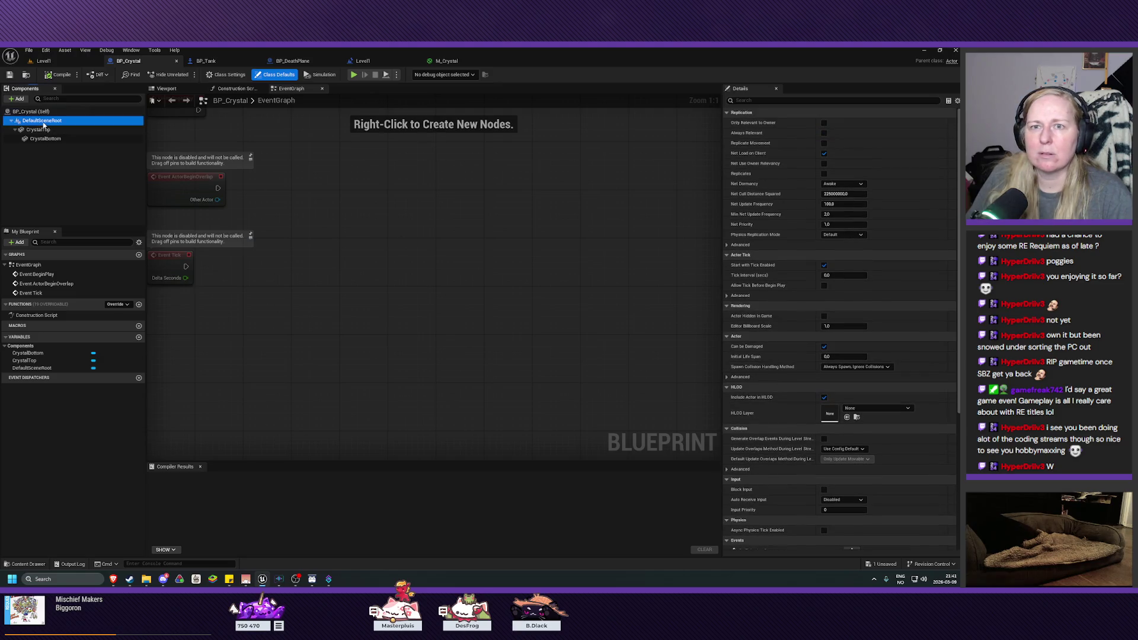
click(39, 121)
click(36, 130)
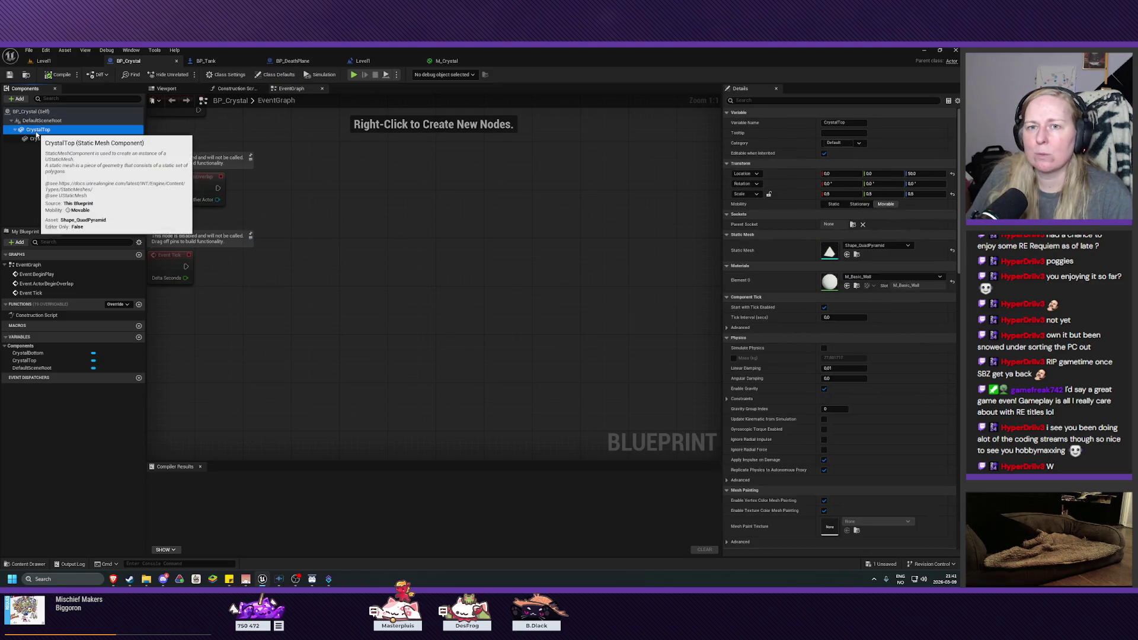
click(35, 120)
click(36, 129)
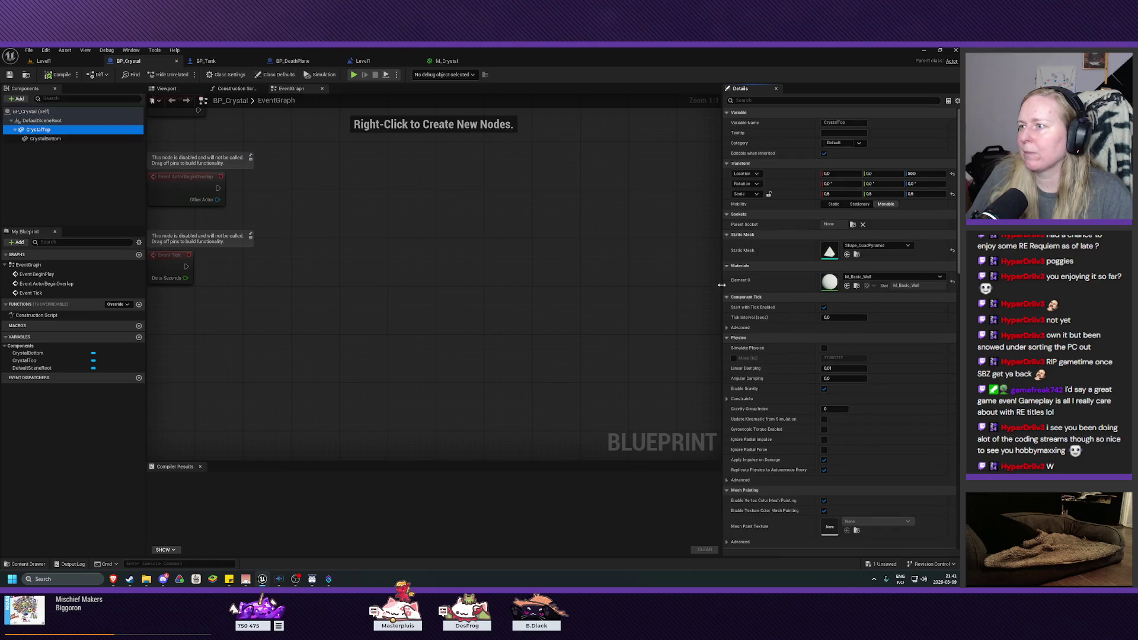
- Set Element 0 of CrystalTop and CrystalBottom to M_Crystal, then save BP_Crystal
click(884, 277)
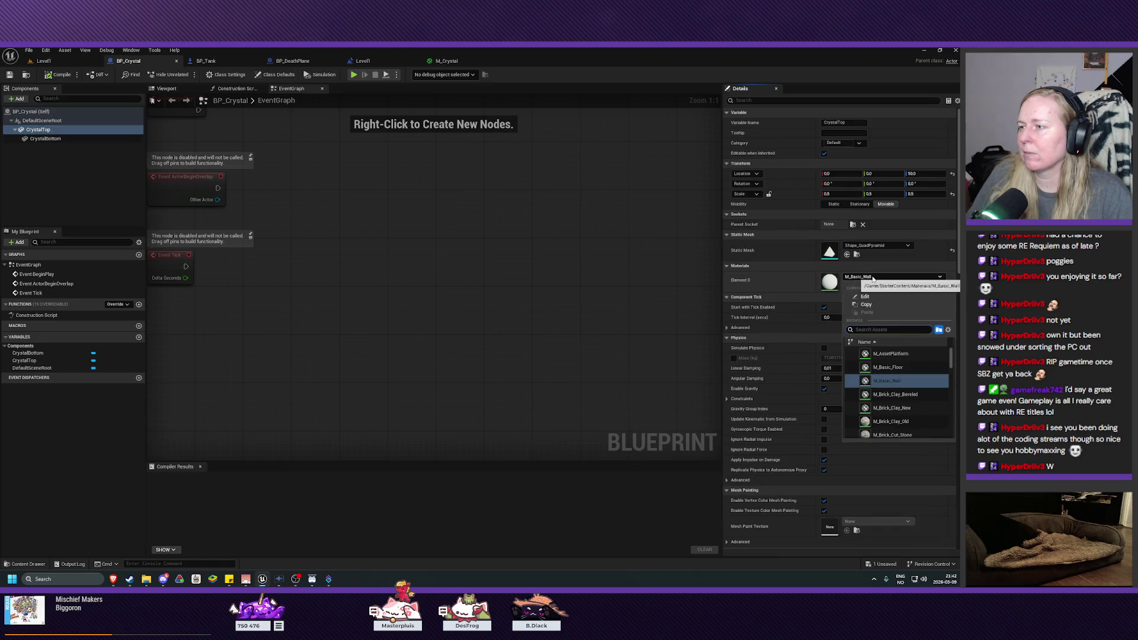
scroll(916, 407, down, 3)
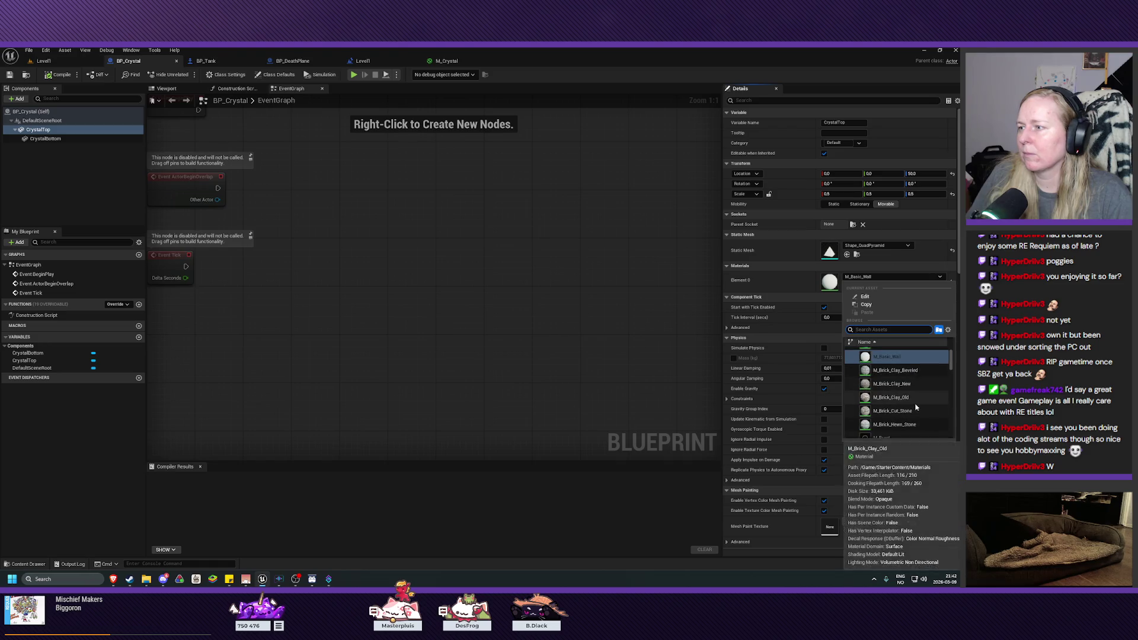
scroll(916, 407, down, 5)
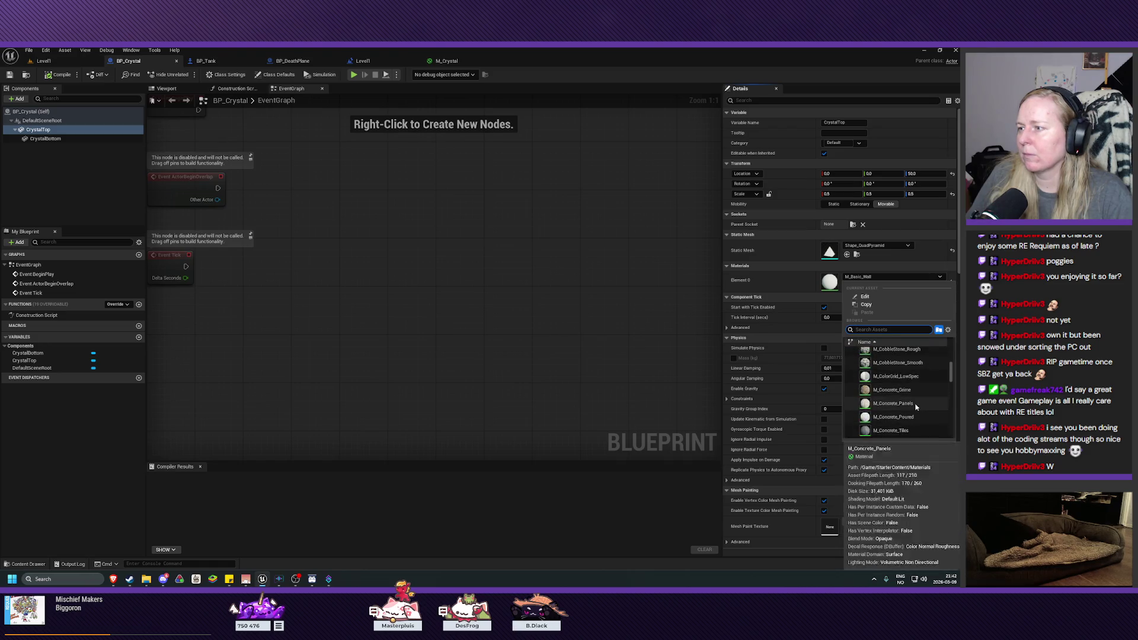
click(884, 384)
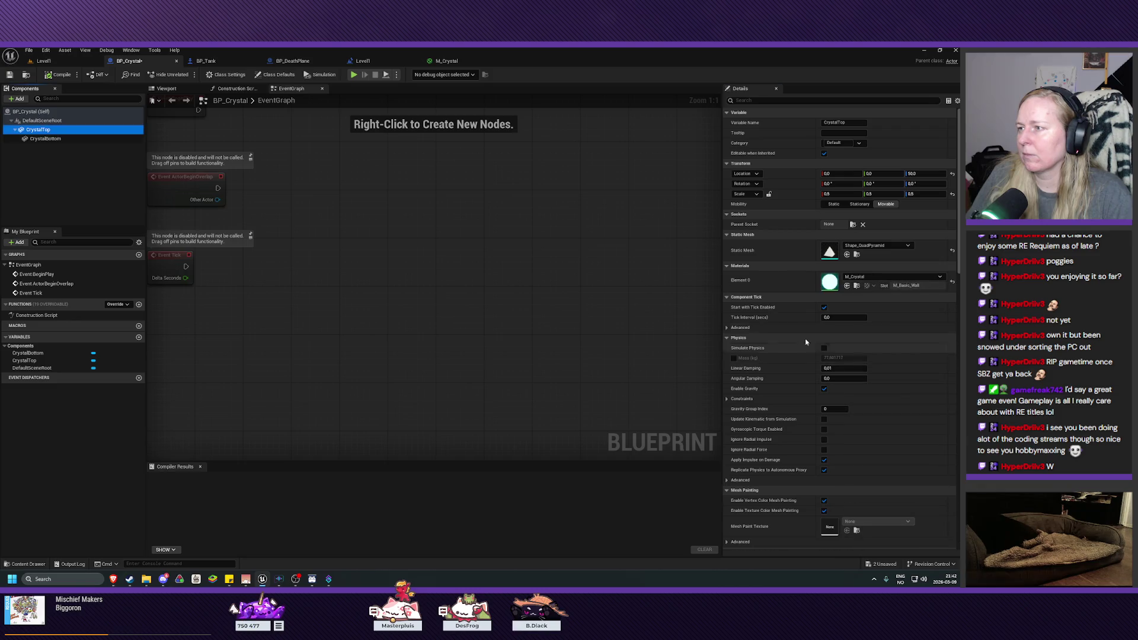
click(42, 138)
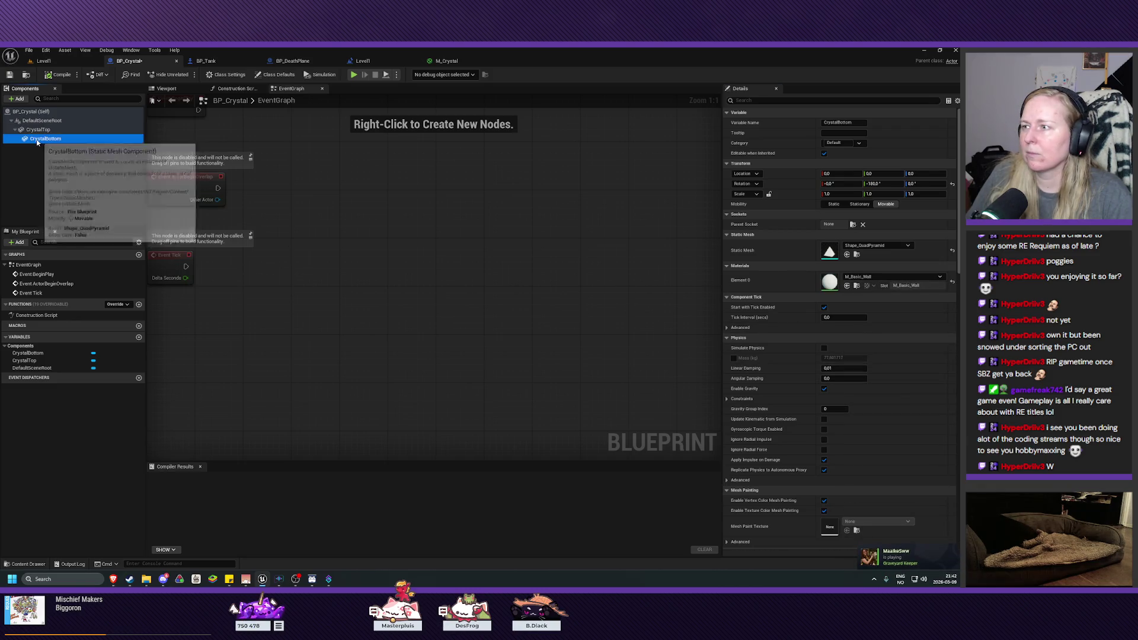
click(884, 277)
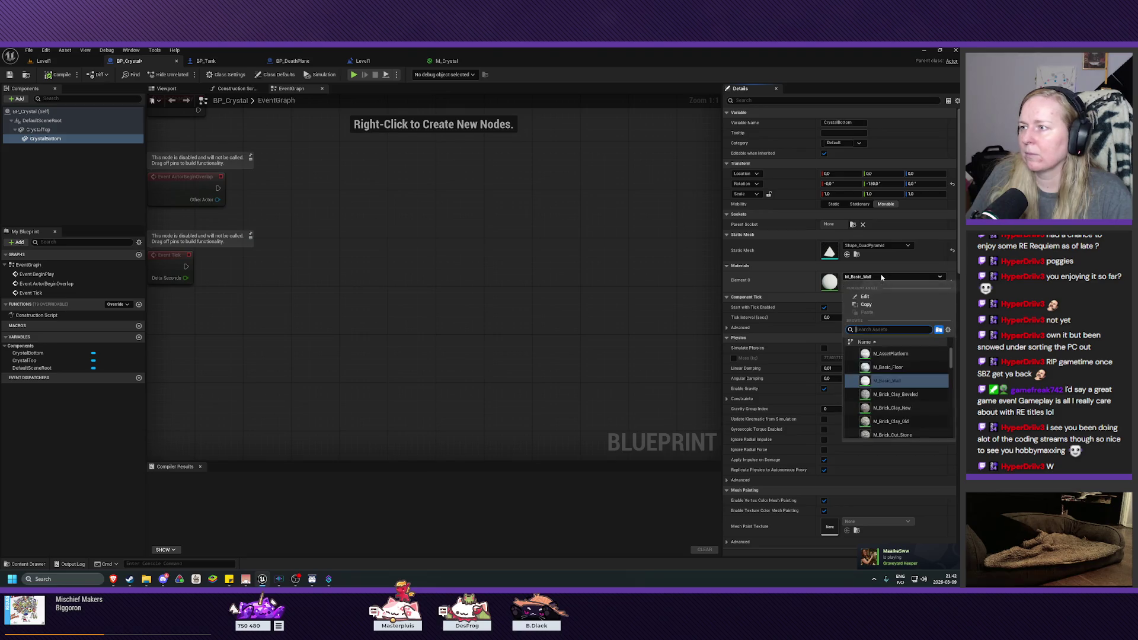
scroll(899, 389, down, 5)
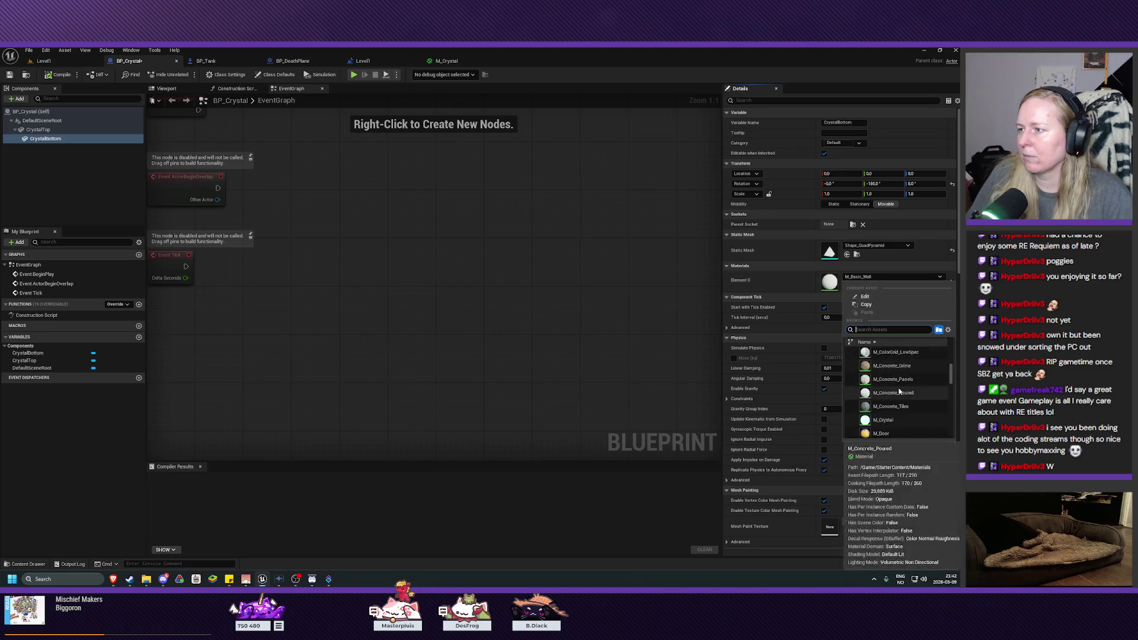
click(883, 371)
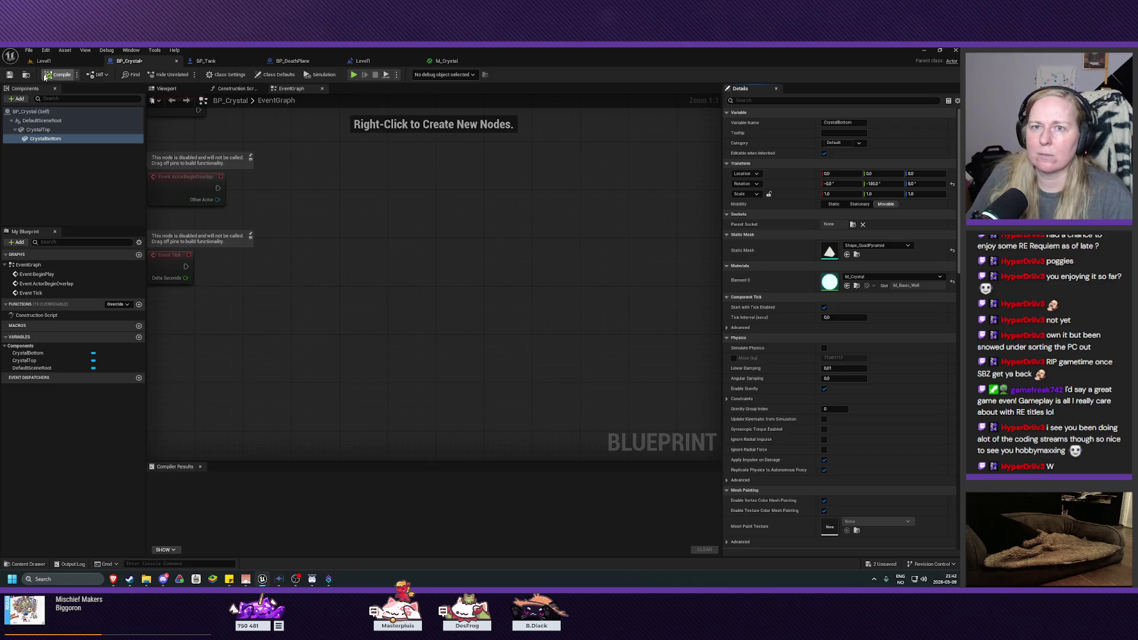
click(10, 76)
click(44, 60)
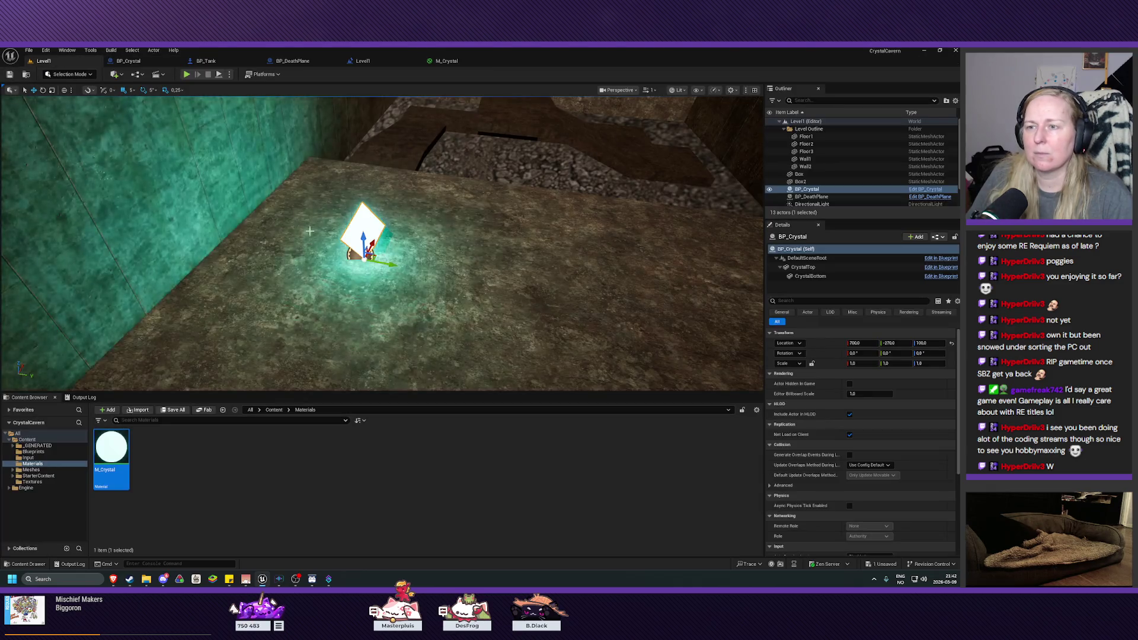
- Play the level, drive the tank with WASD toward the glowing crystal, then stop
mouse_move(382, 243)
mouse_down()
mouse_move(344, 234)
mouse_move(385, 255)
mouse_move(323, 237)
mouse_move(341, 234)
mouse_up()
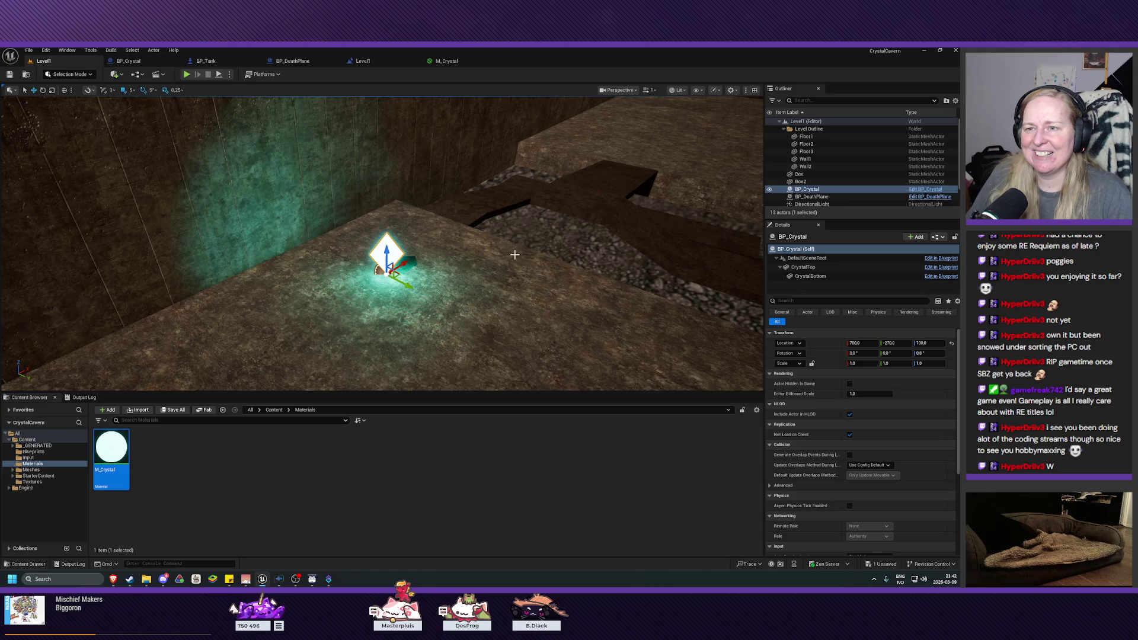
click(186, 75)
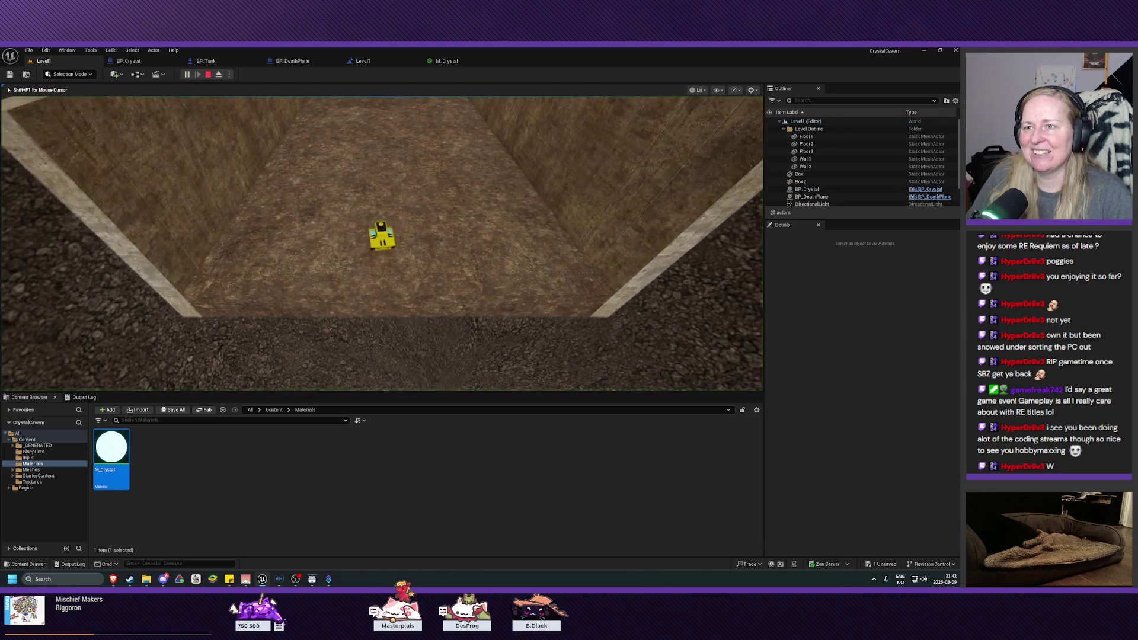
key(w)
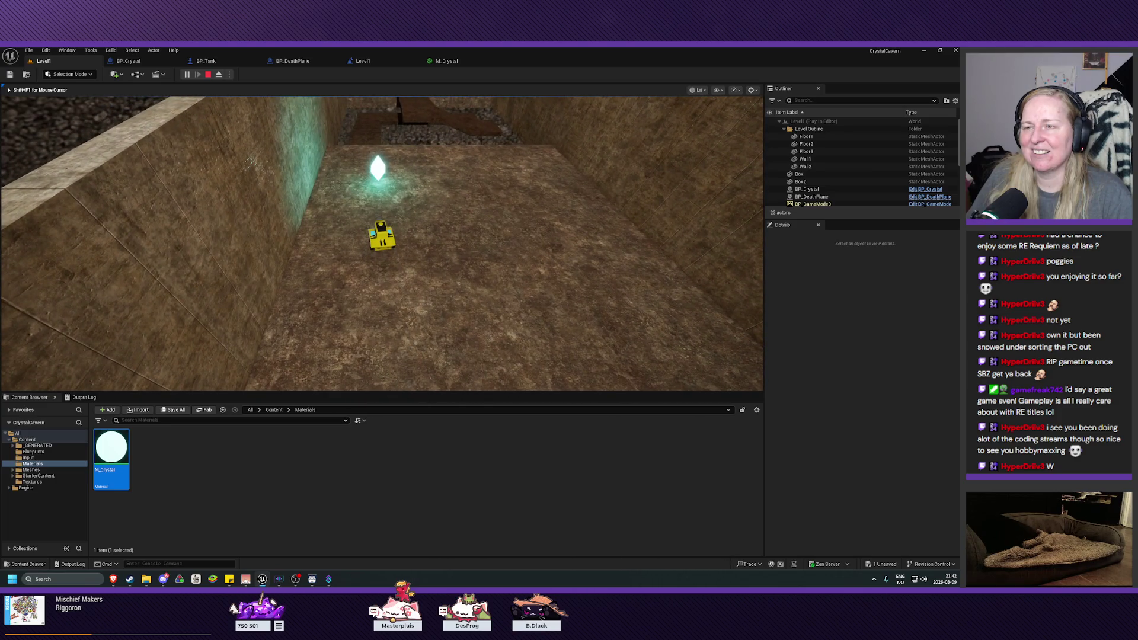
key(a)
key(d)
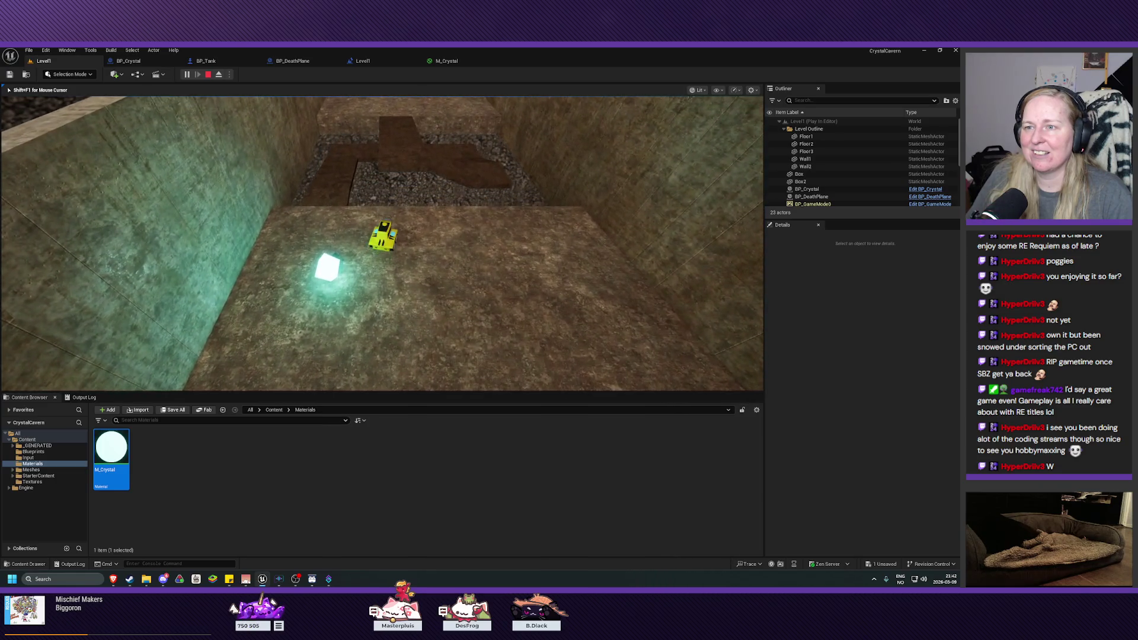
key(d)
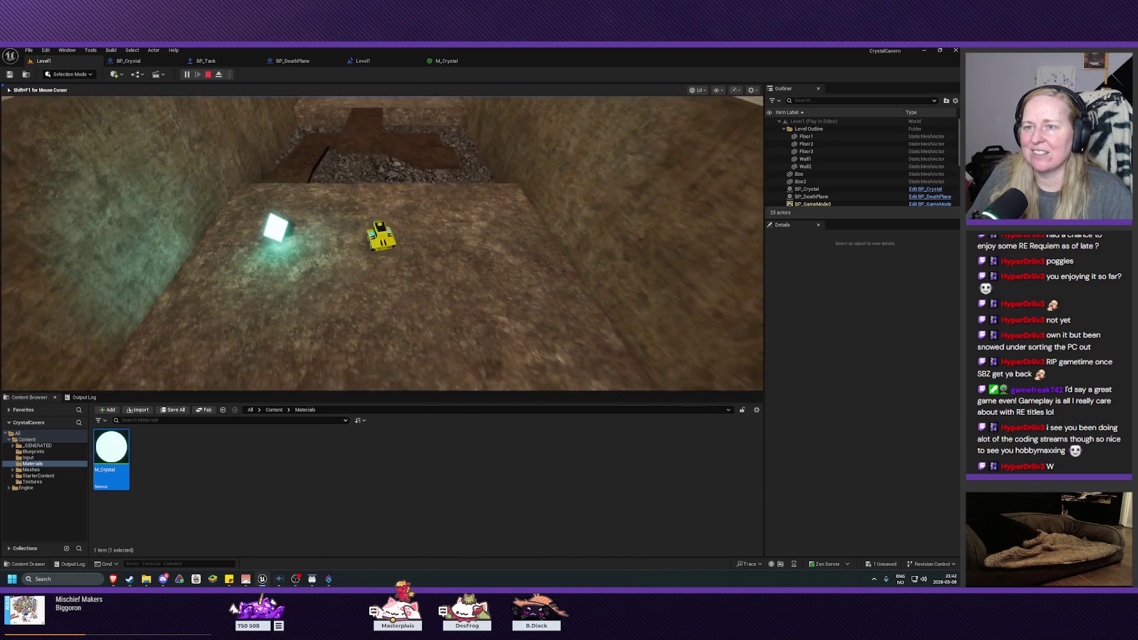
key(a)
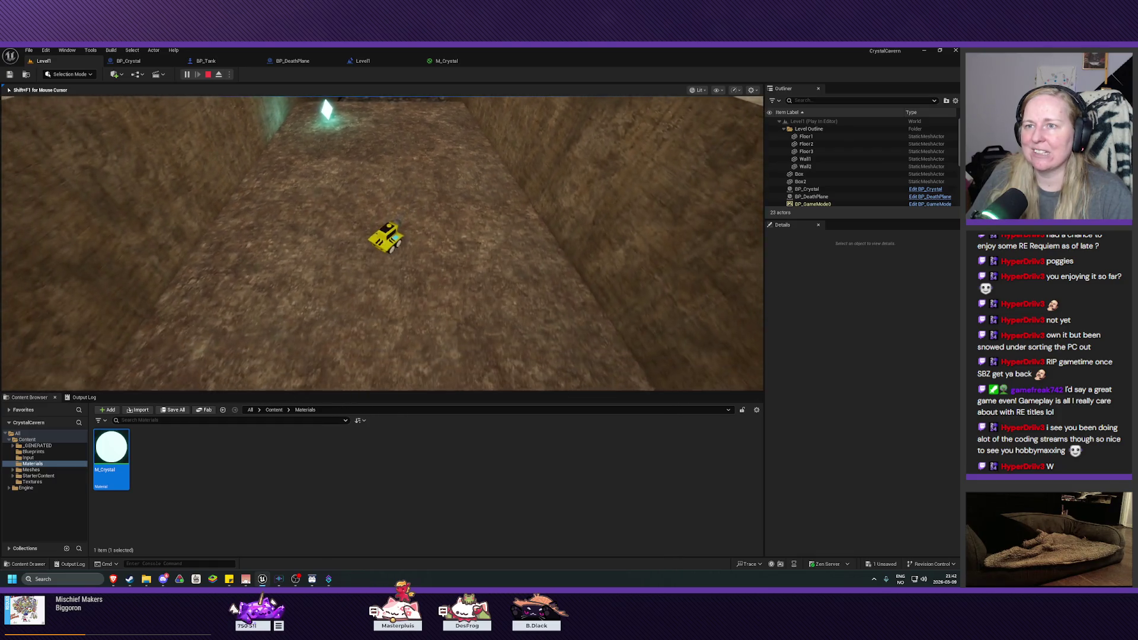
key(w)
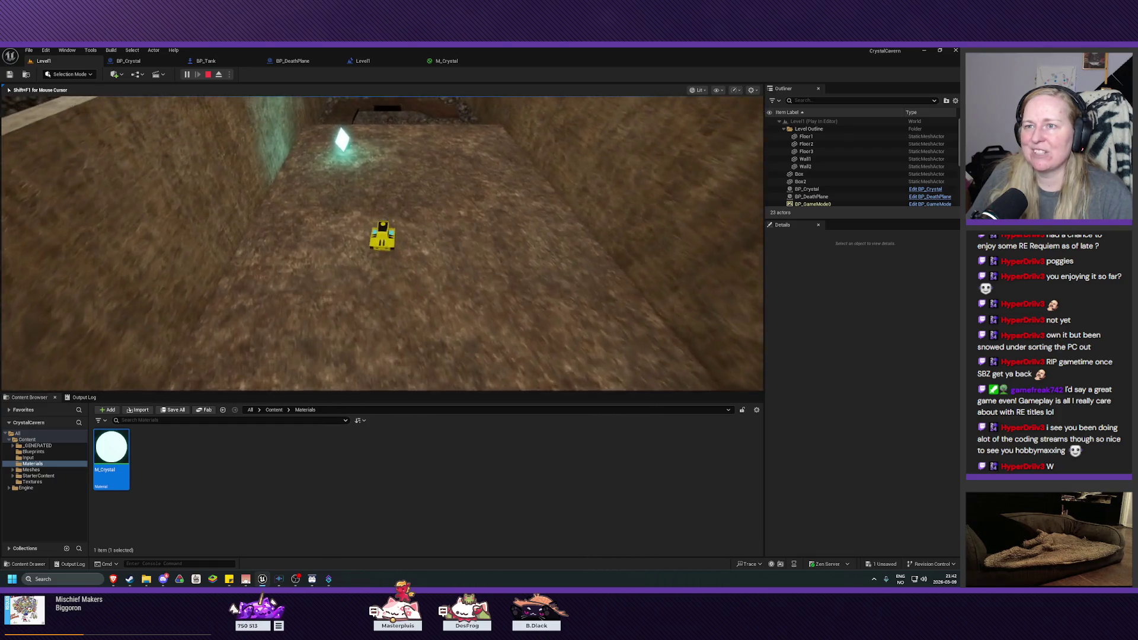
key(a)
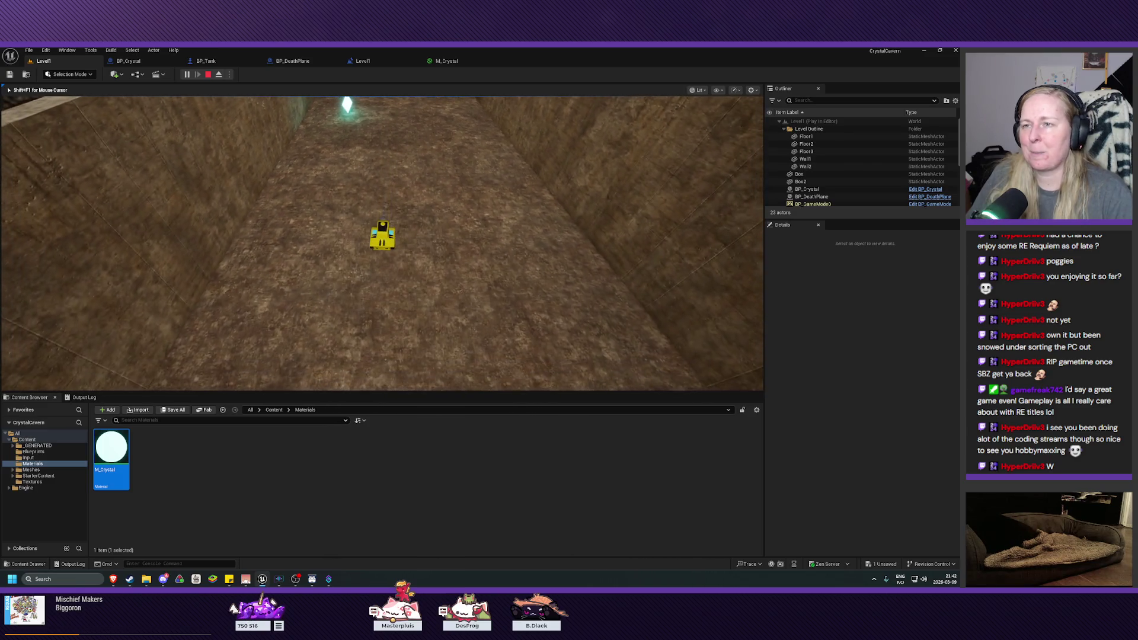
key(Escape)
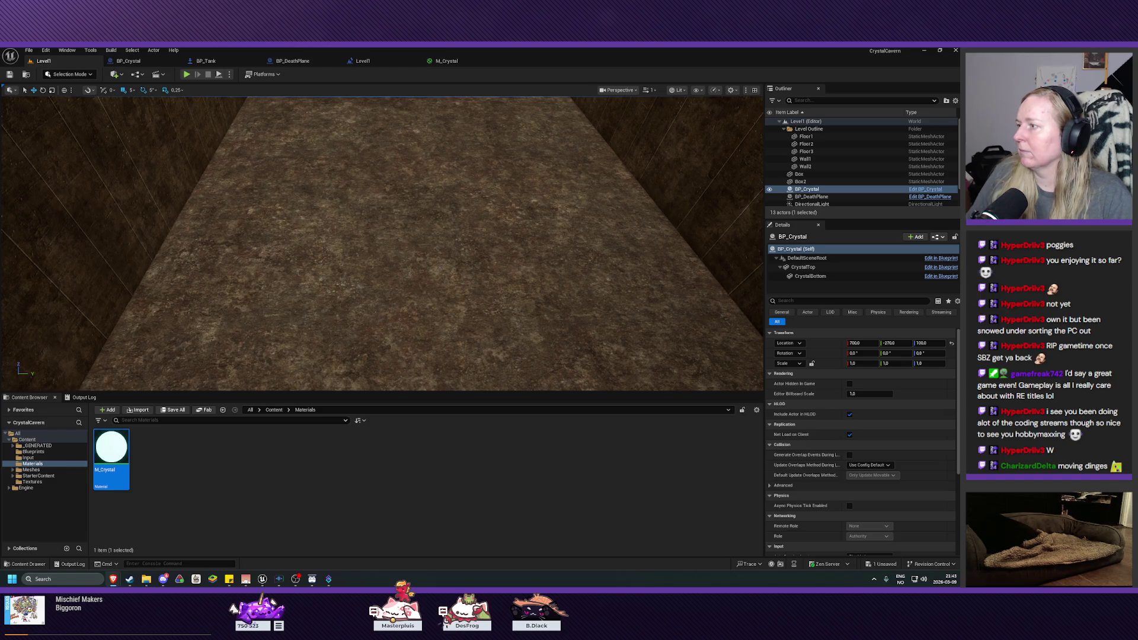
key(w)
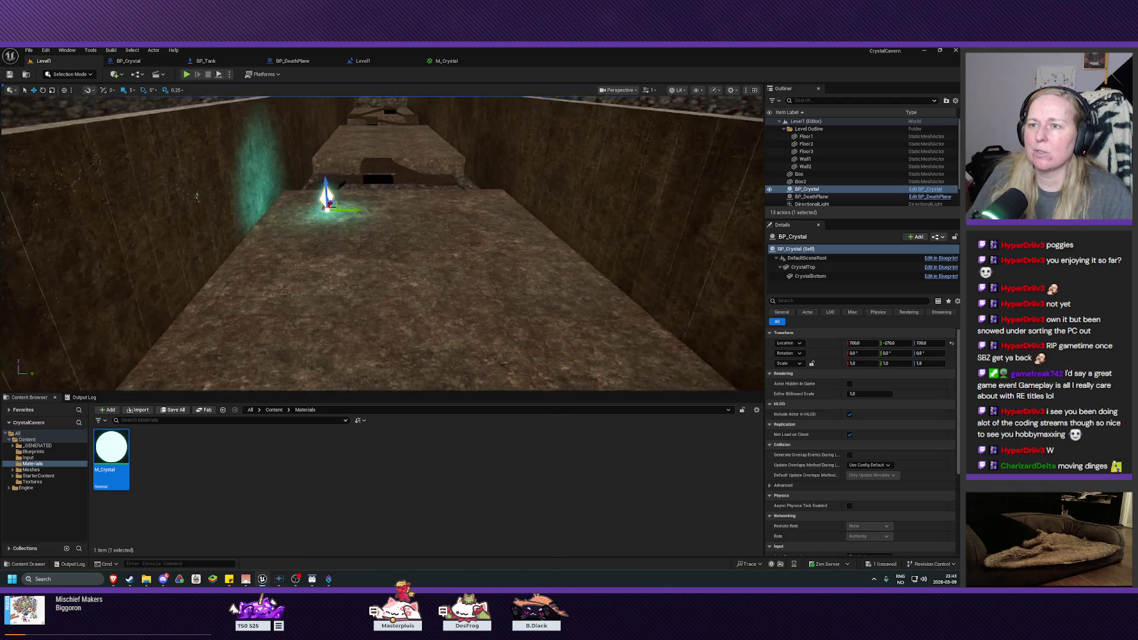
key(s)
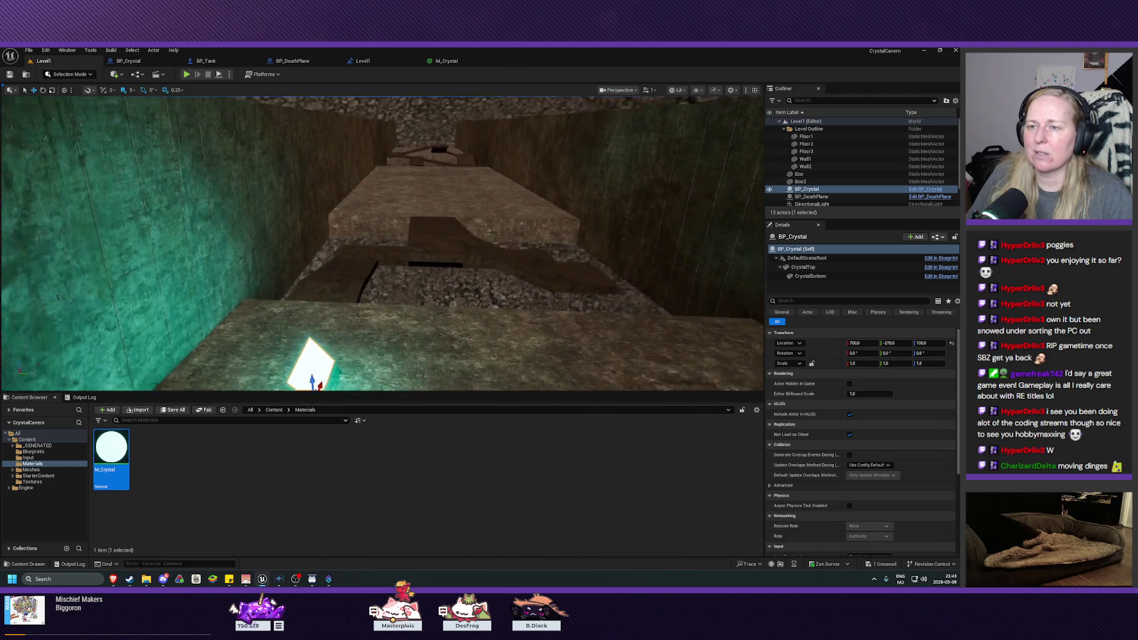
key(s)
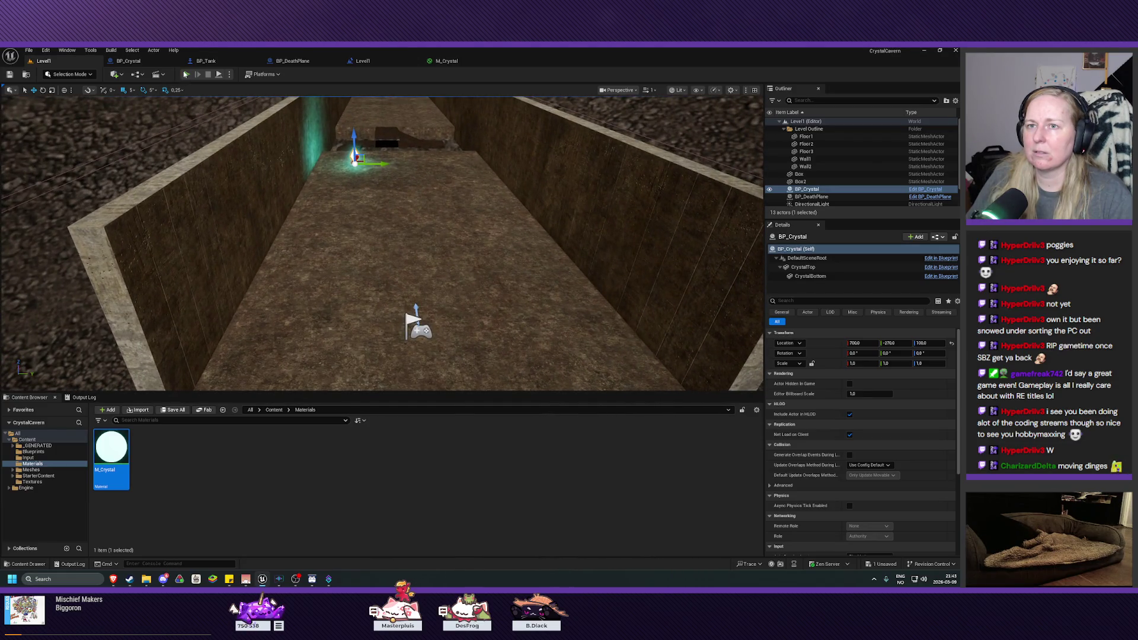
key(alt+p)
key(w)
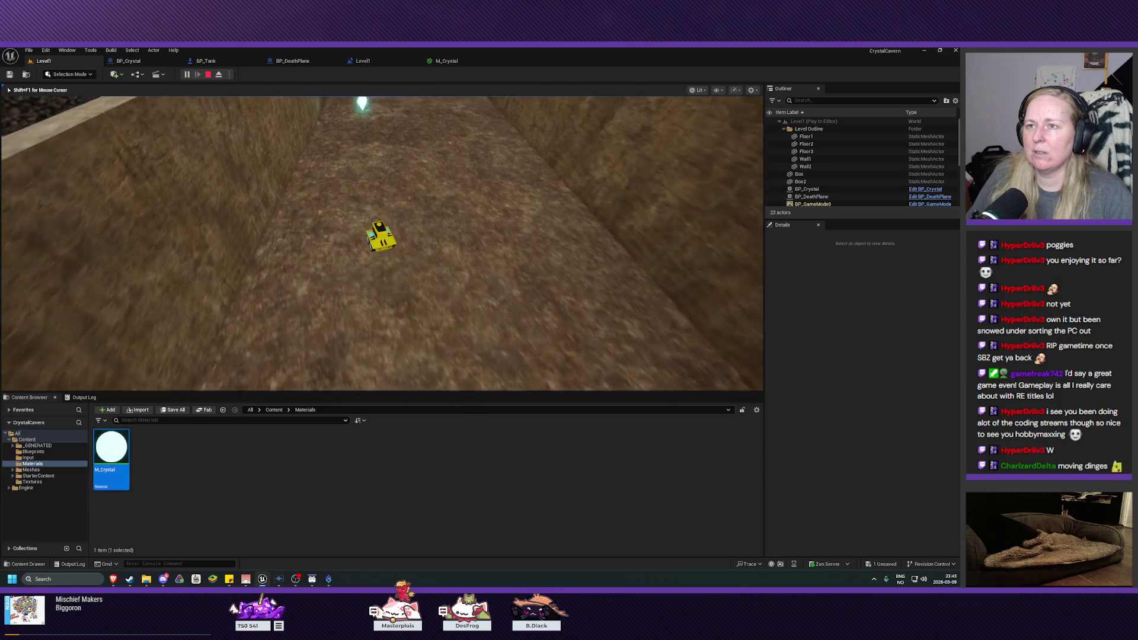
key(w)
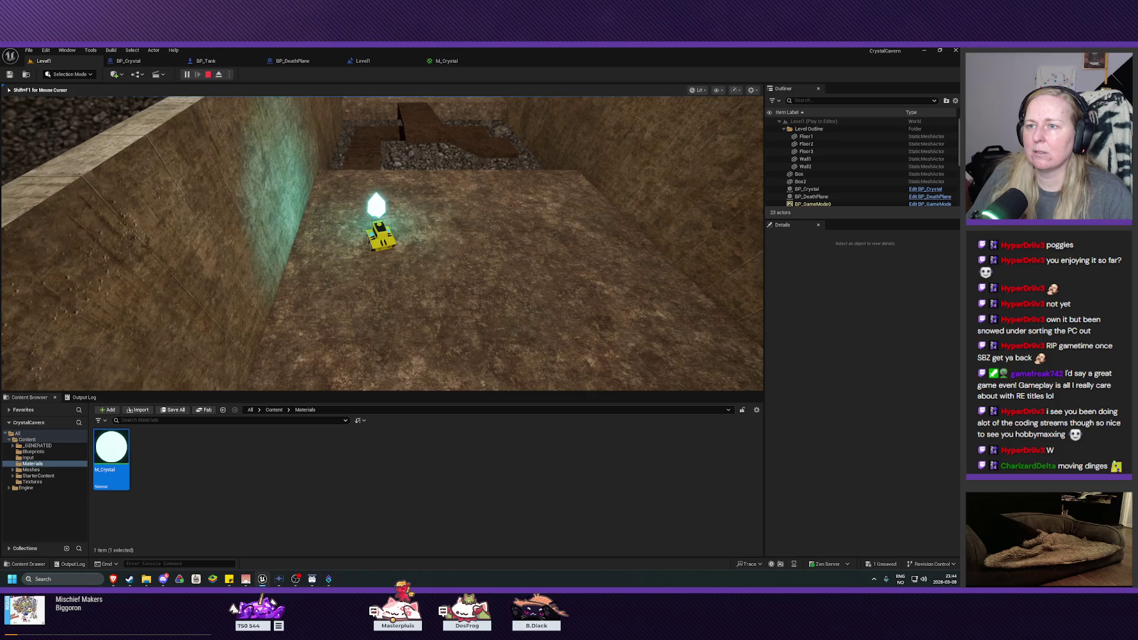
key(Escape)
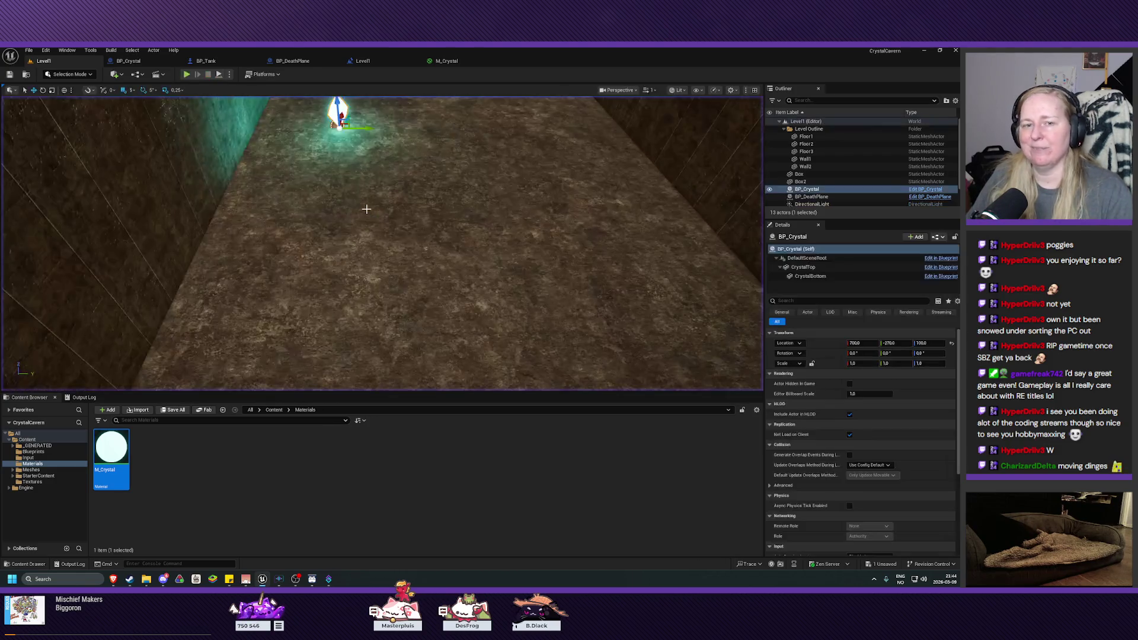
mouse_move(380, 237)
mouse_down()
mouse_move(356, 243)
mouse_move(403, 237)
mouse_move(364, 234)
mouse_move(355, 249)
mouse_move(334, 385)
mouse_up()
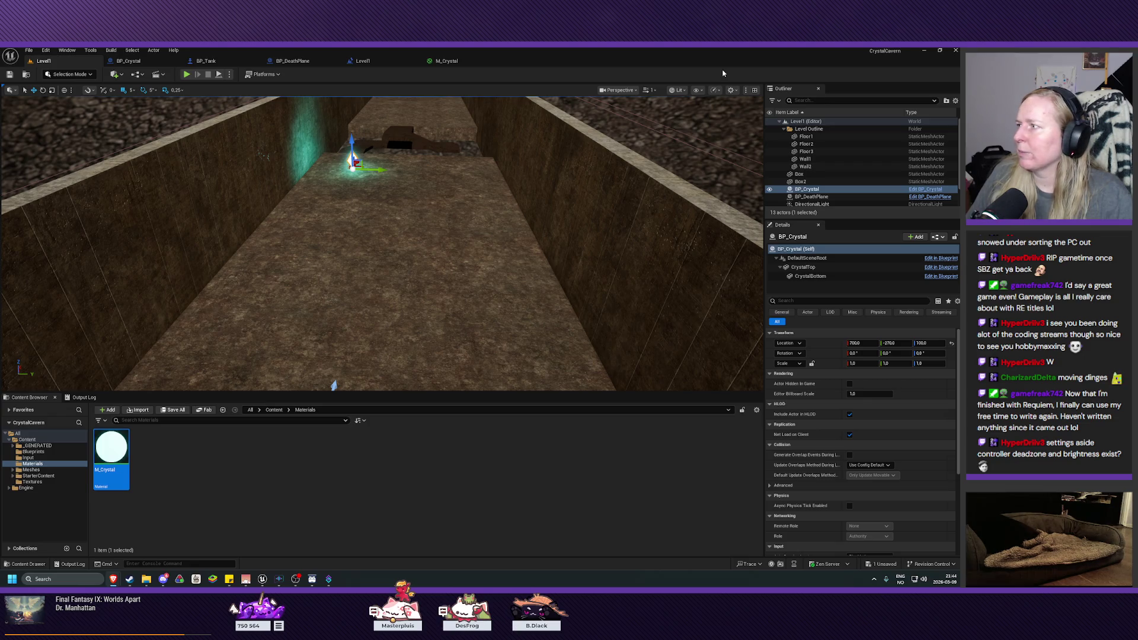
click(731, 90)
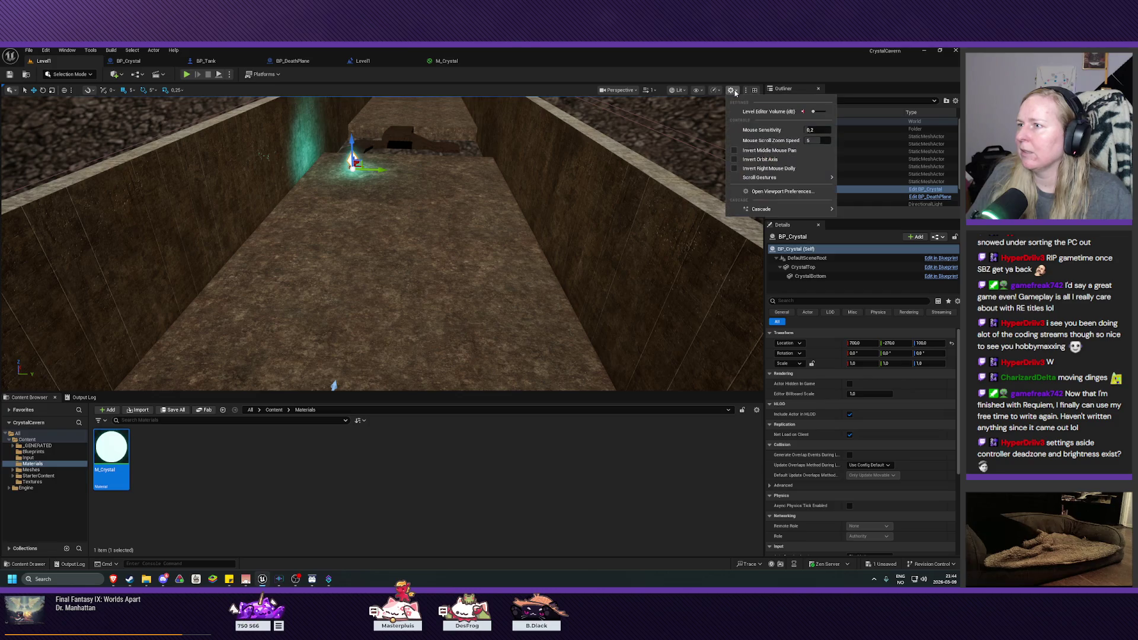
click(772, 192)
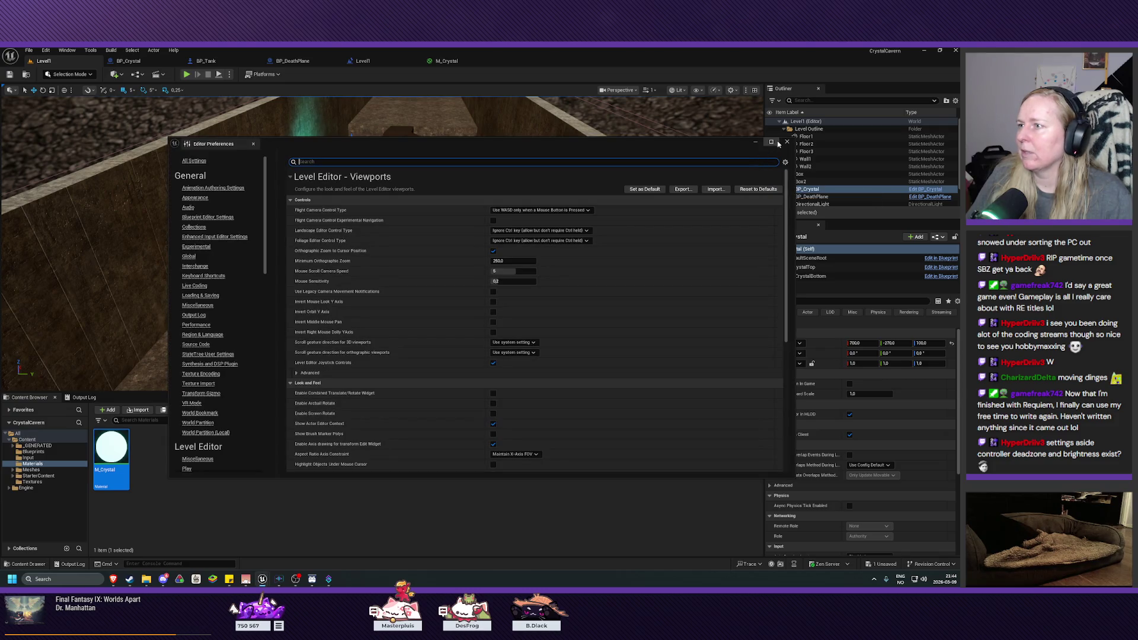
click(787, 142)
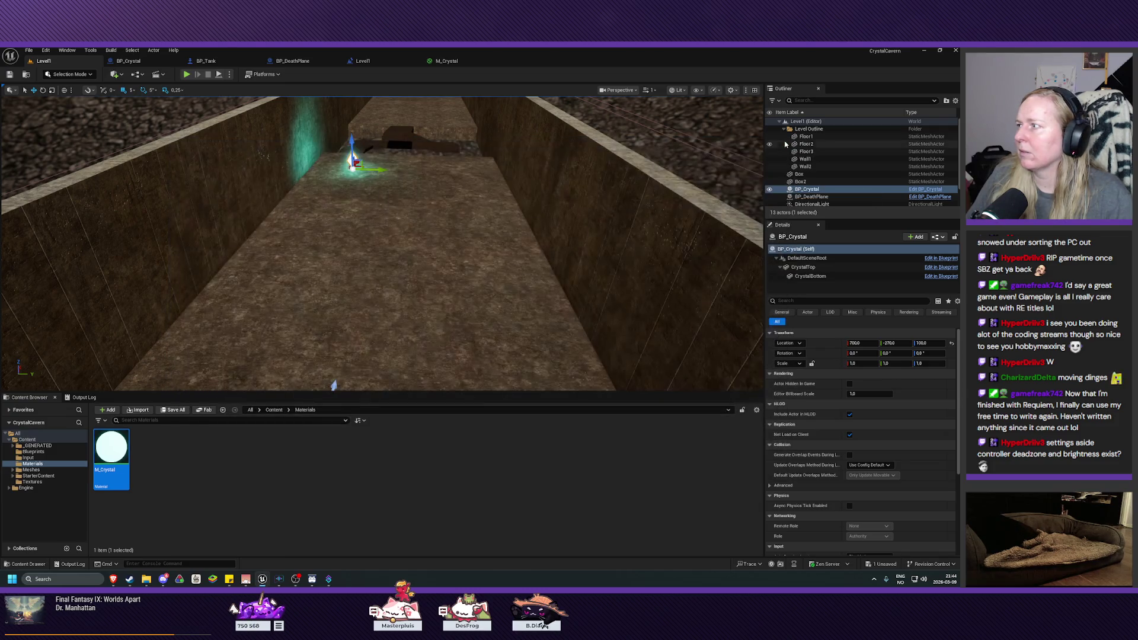
click(731, 90)
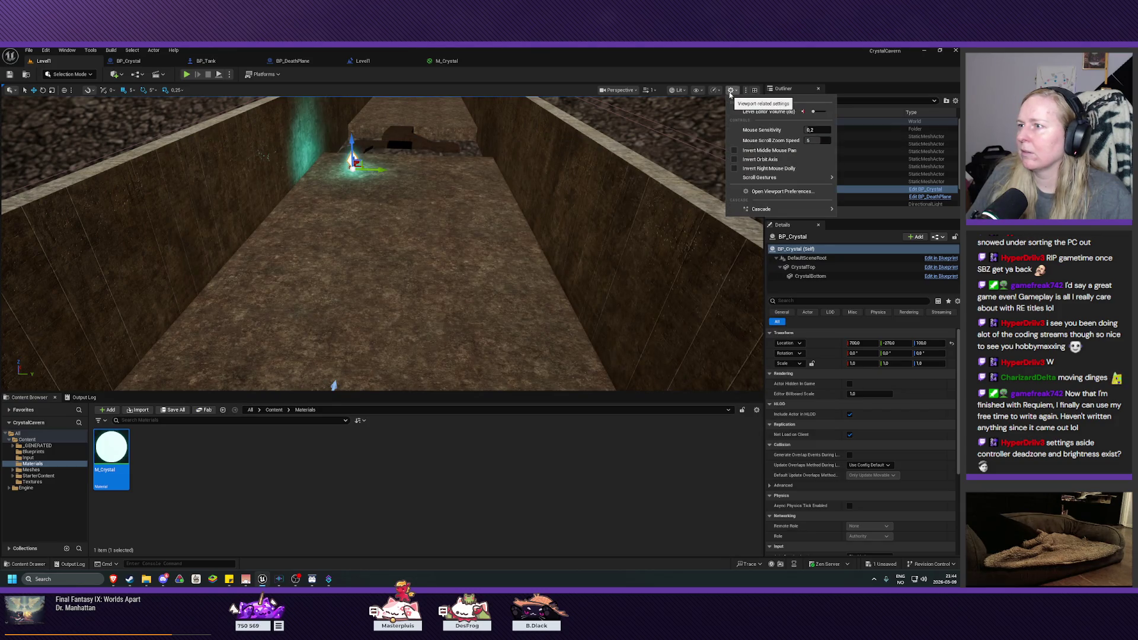
mouse_move(754, 209)
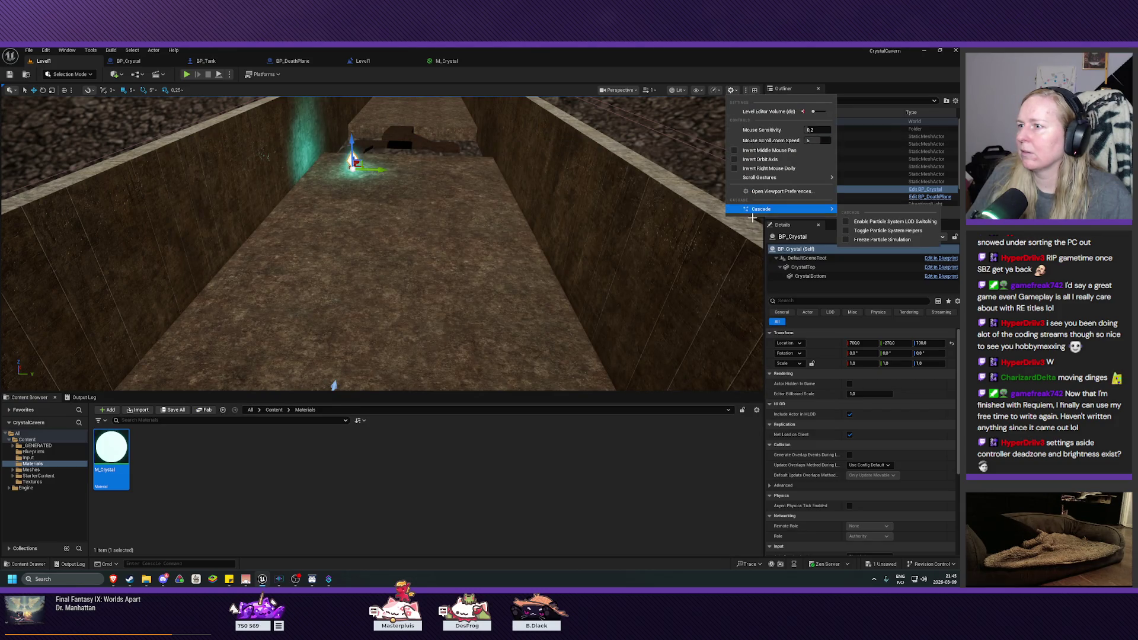
click(715, 91)
click(722, 77)
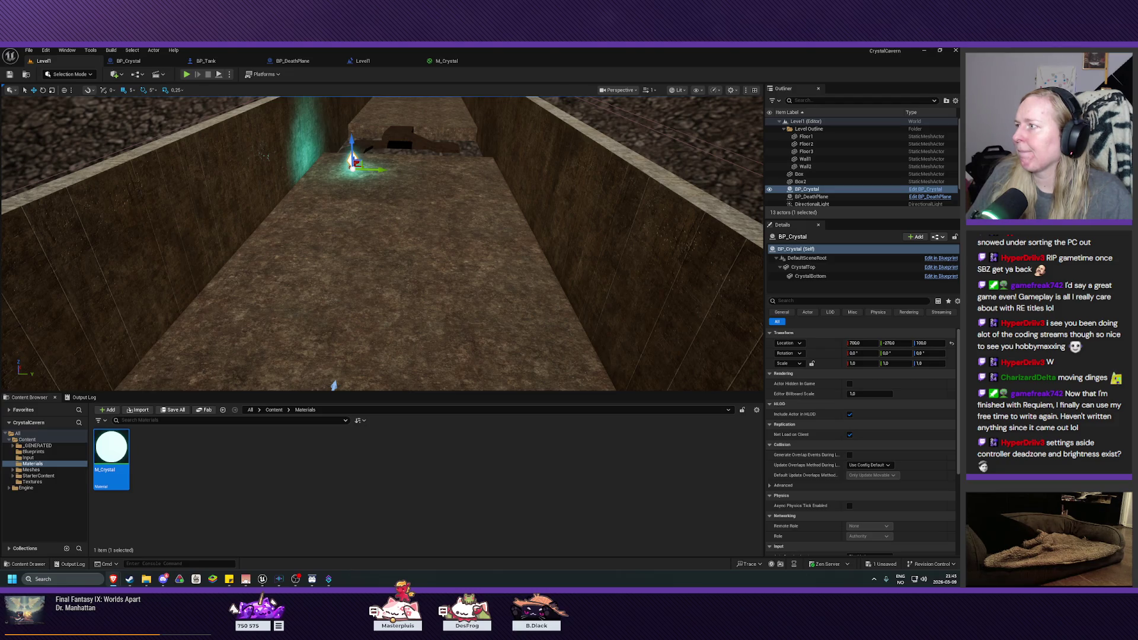
click(716, 90)
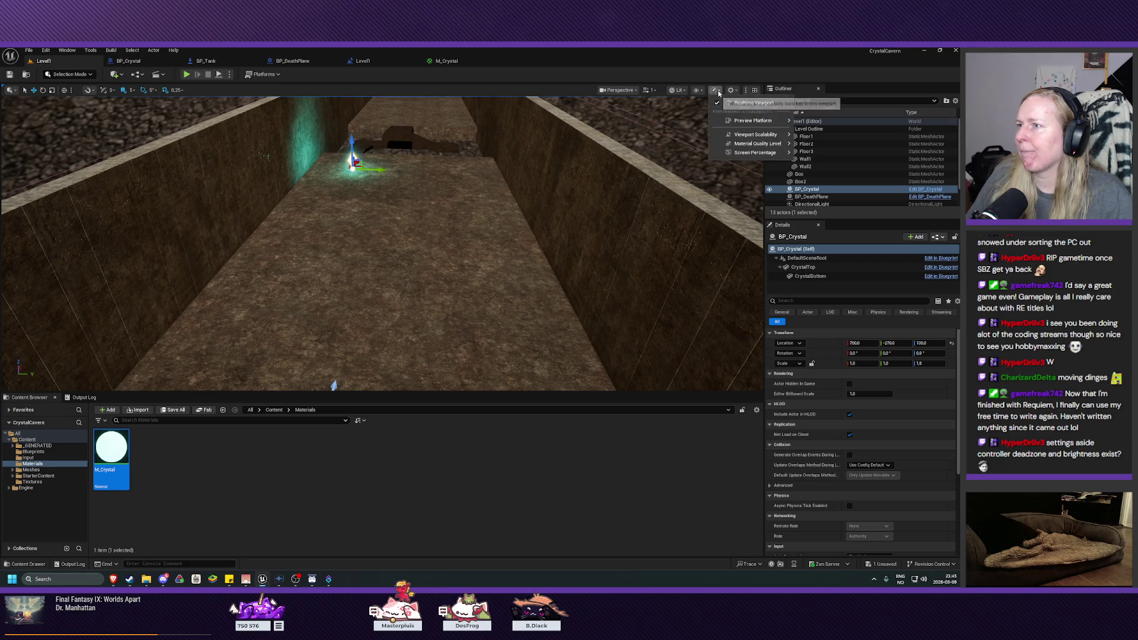
mouse_move(767, 121)
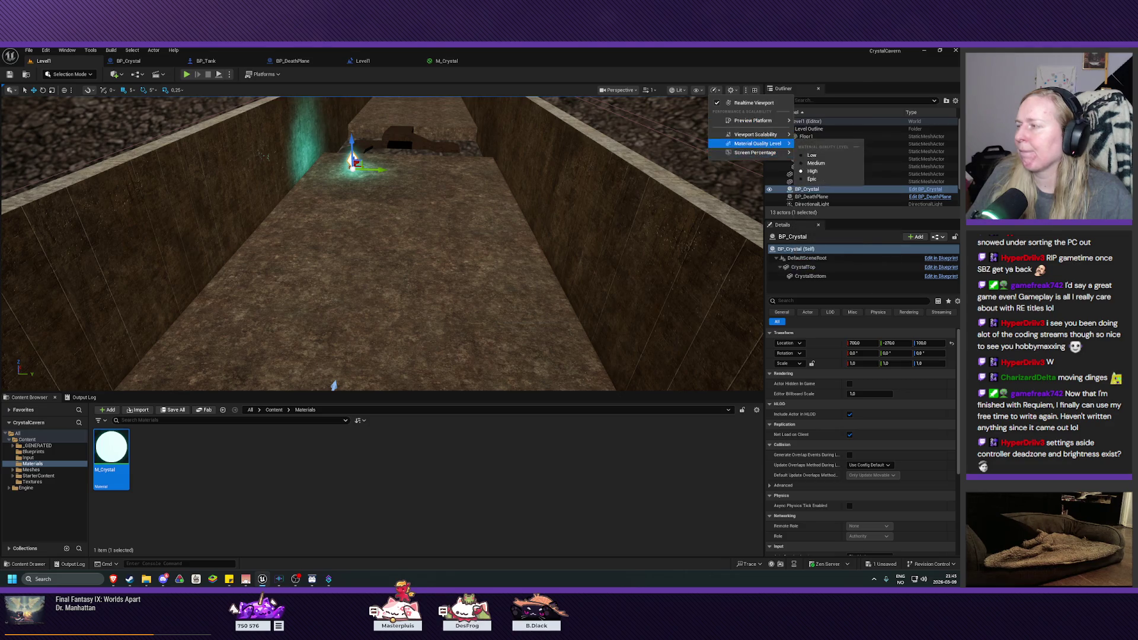
key(Escape)
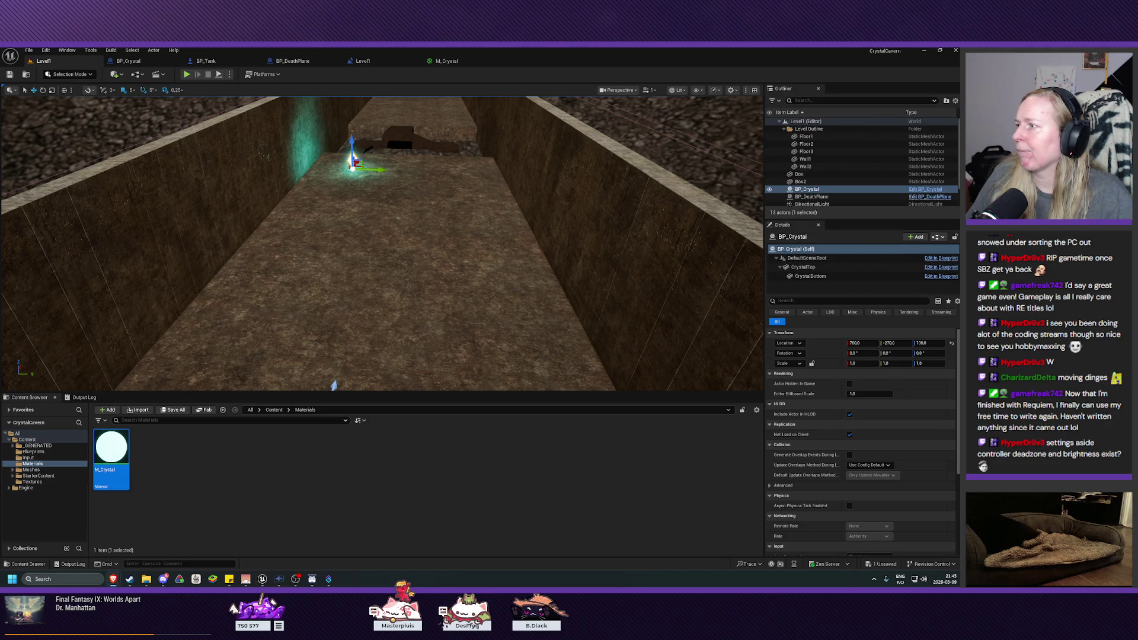
click(714, 90)
mouse_move(736, 136)
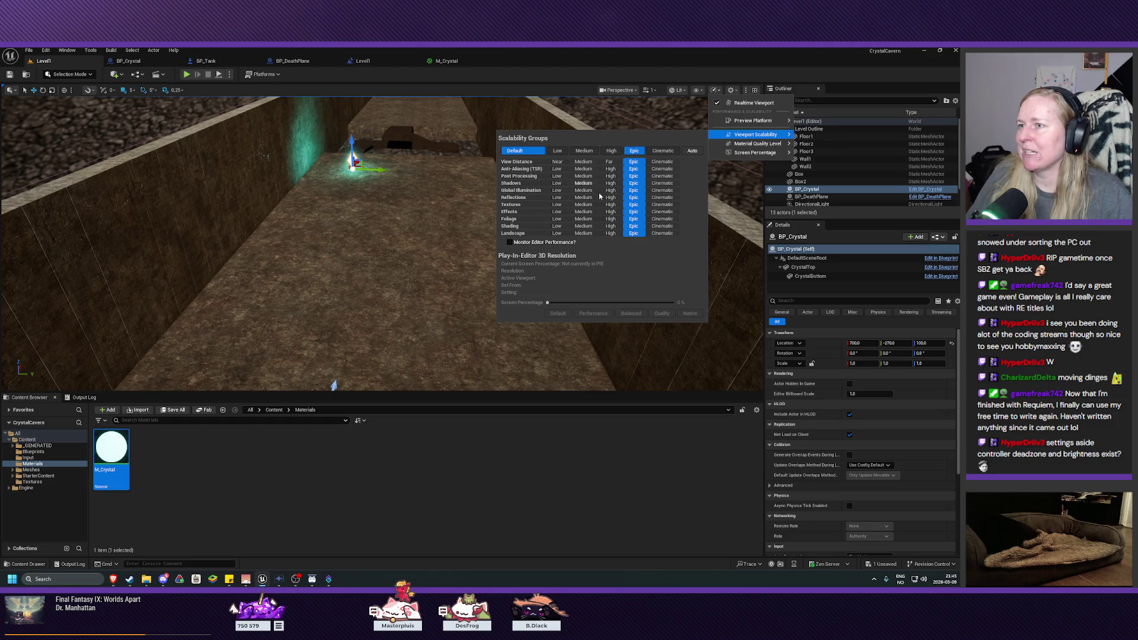
key(Escape)
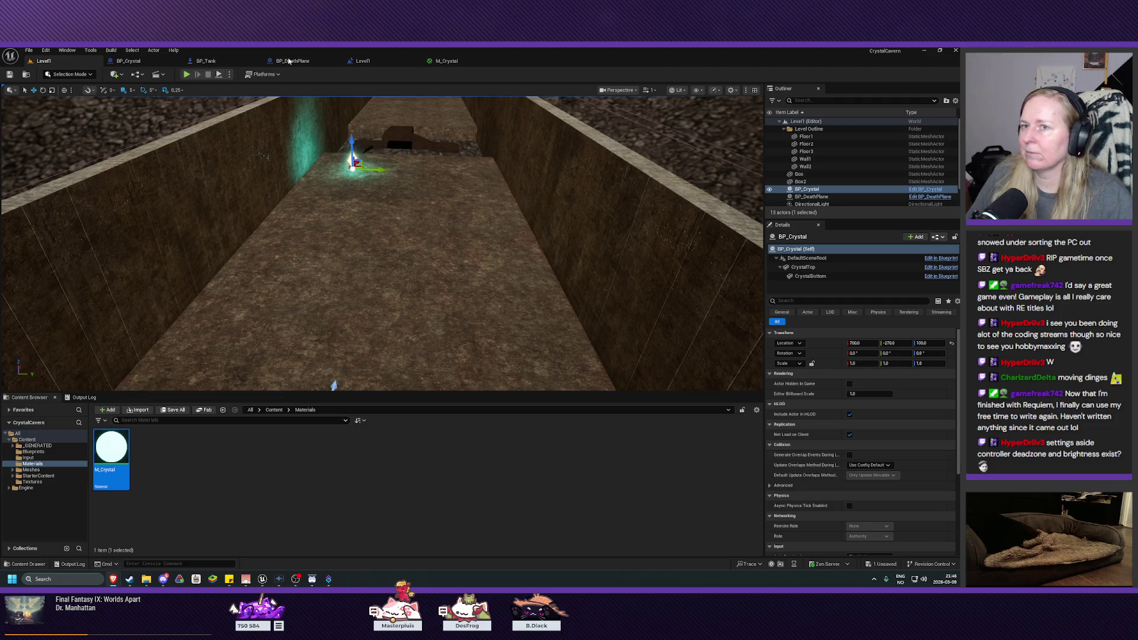
- In BP_Crystal, select both the CrystalTop and CrystalBottom components
click(147, 62)
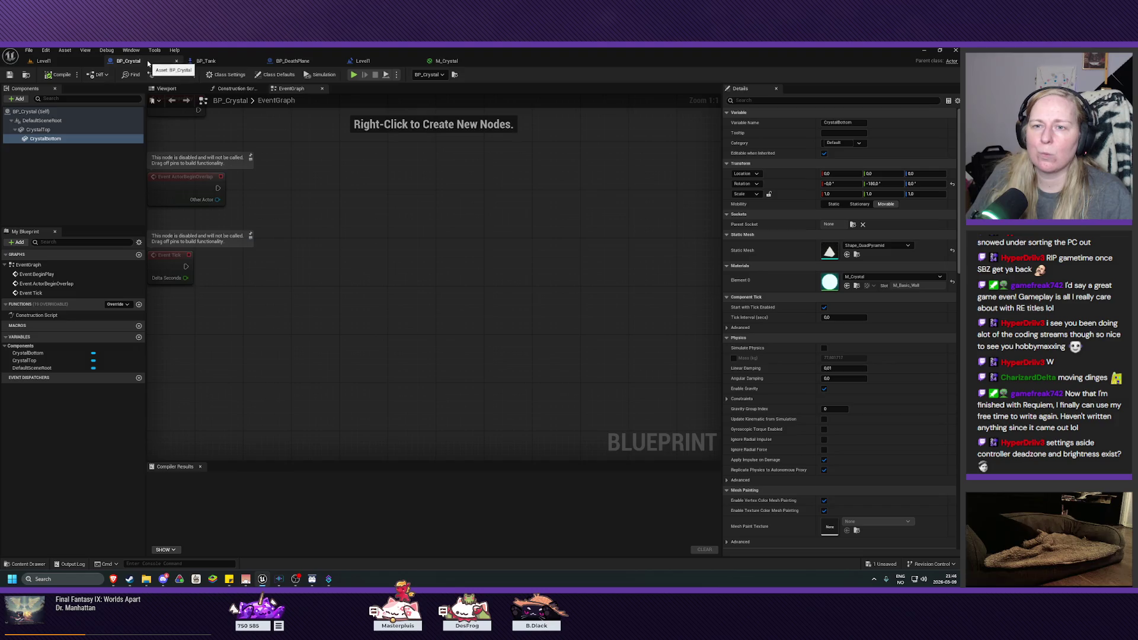
click(167, 89)
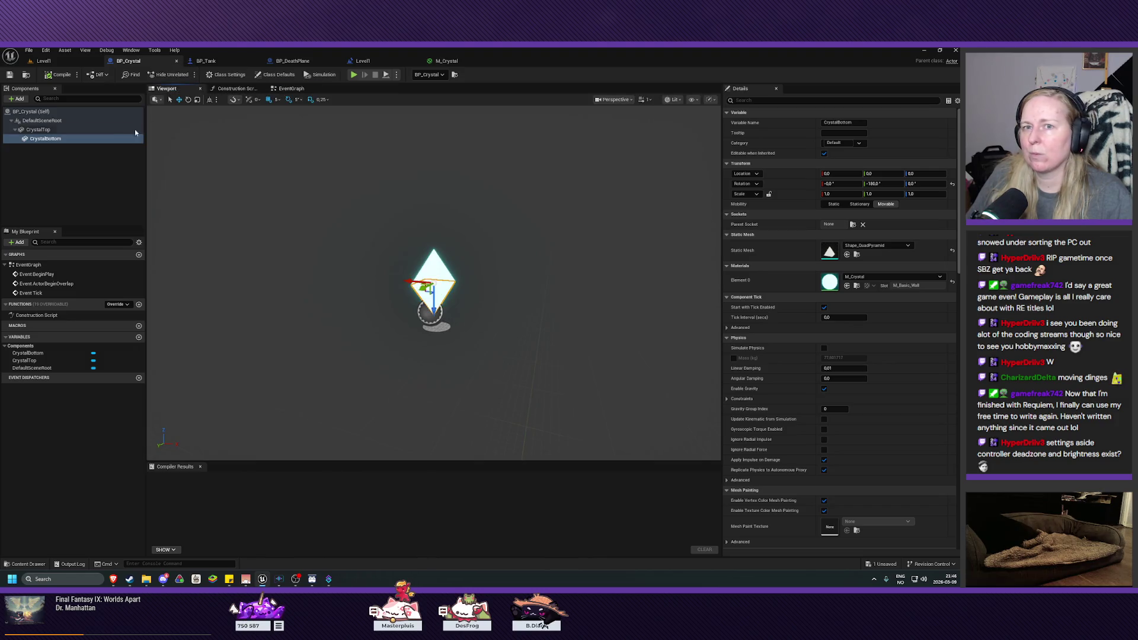
click(76, 152)
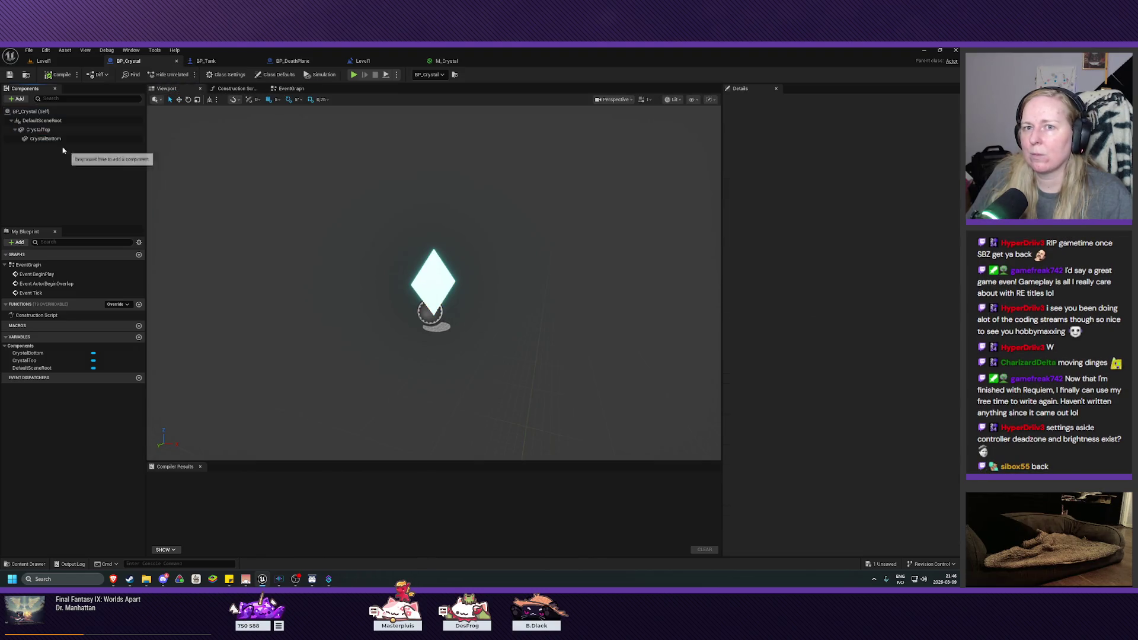
click(42, 121)
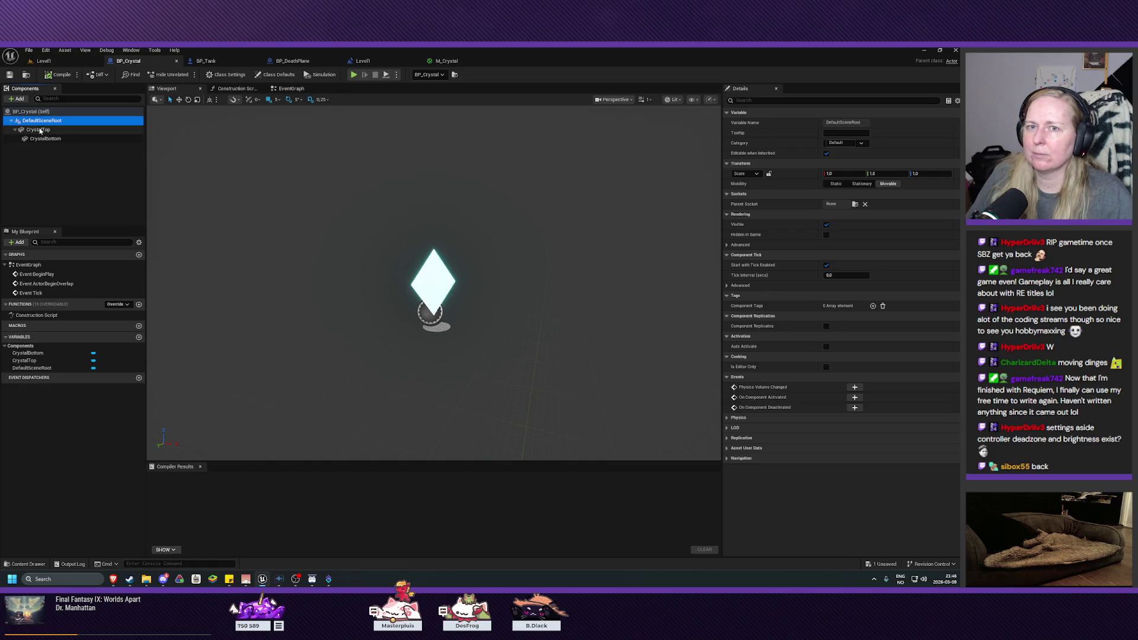
click(40, 130)
shift+click(45, 138)
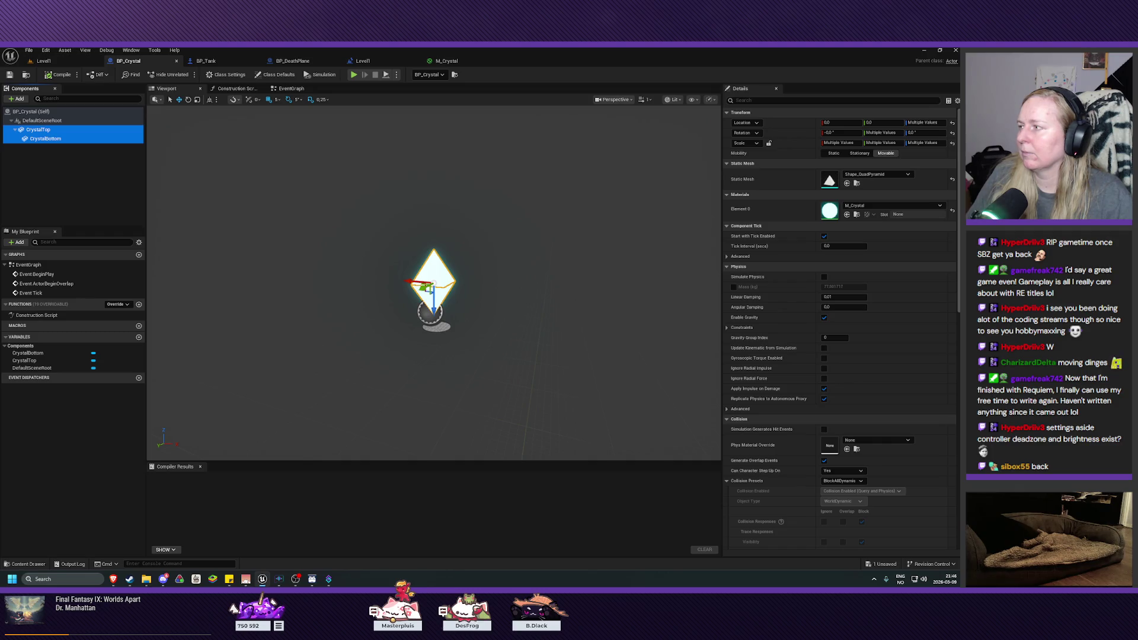
- Set their Collision Presets to NoCollision, then compile and save the Blueprint
scroll(839, 364, down, 4)
scroll(839, 364, down, 1)
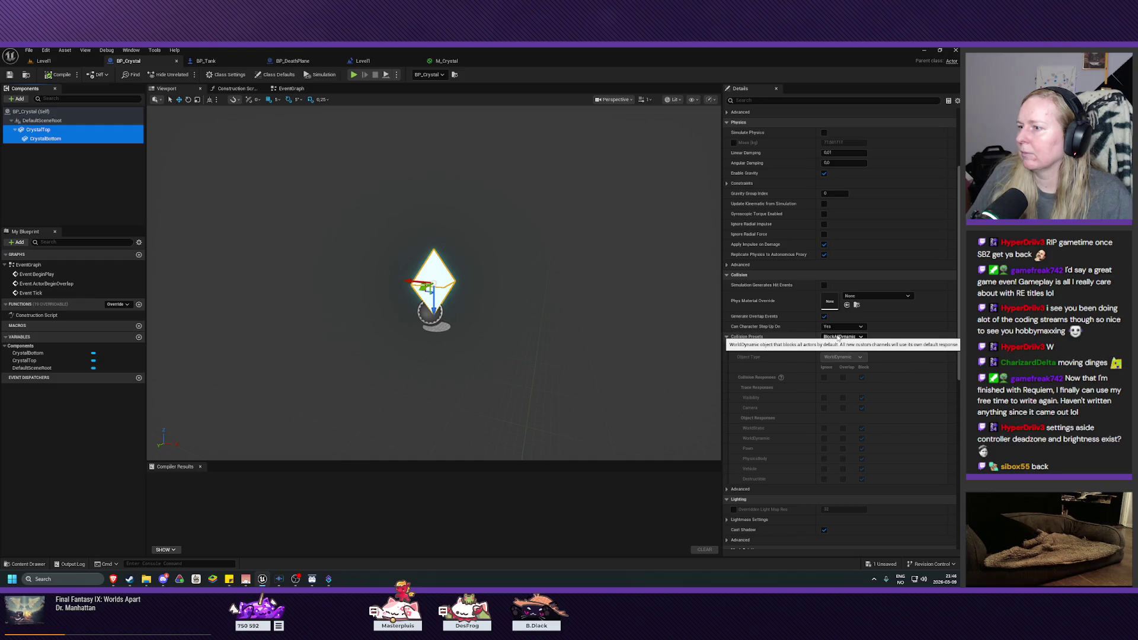
click(838, 337)
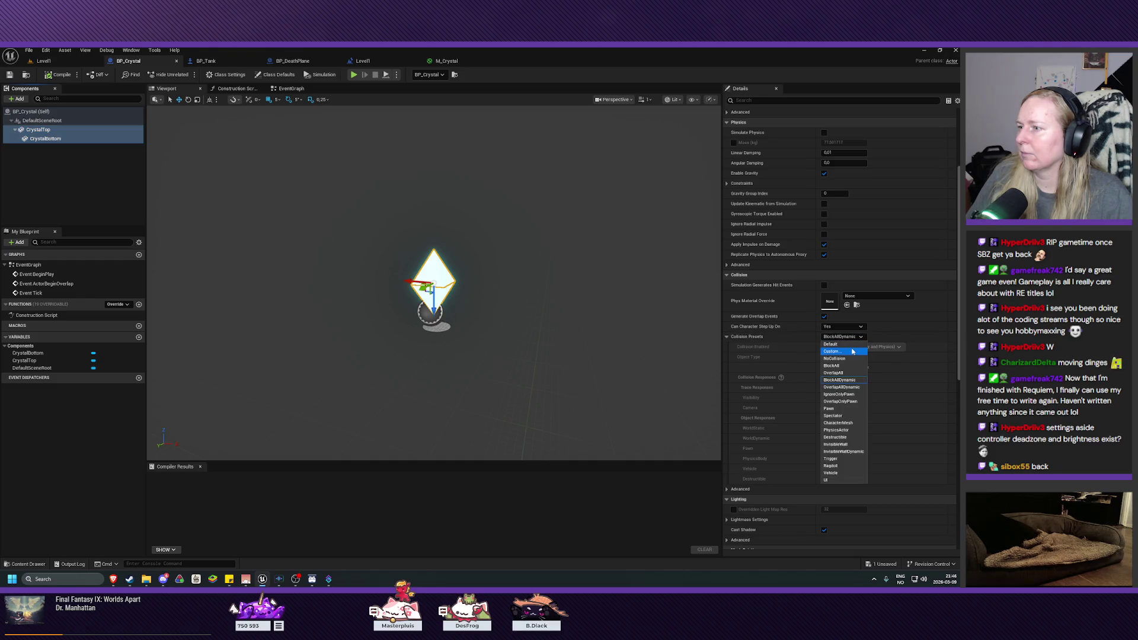
click(854, 358)
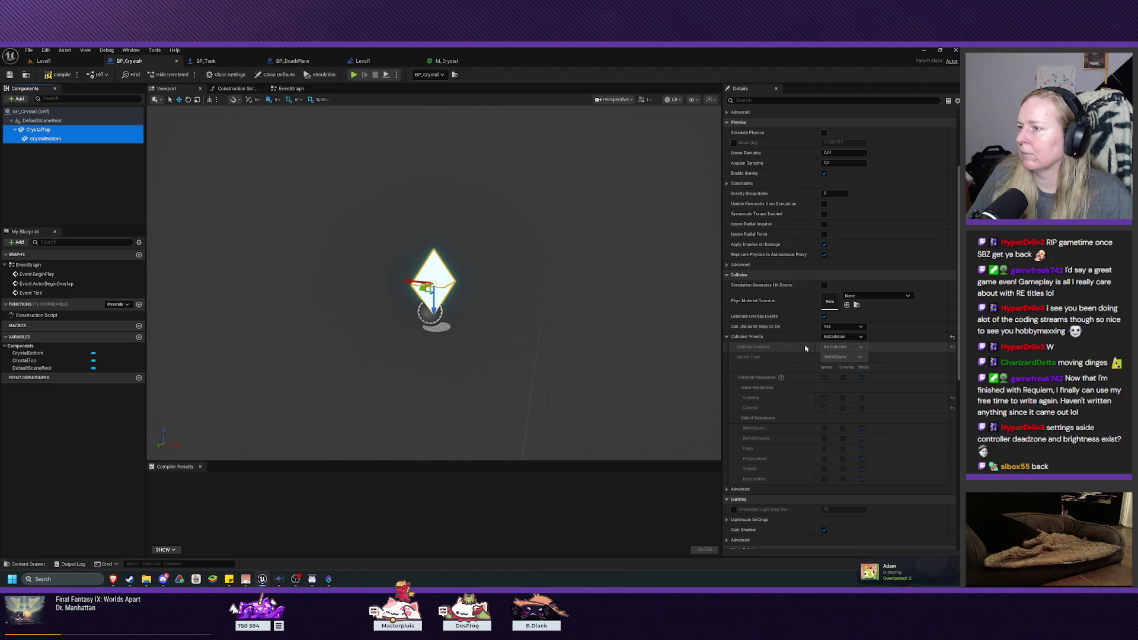
click(59, 75)
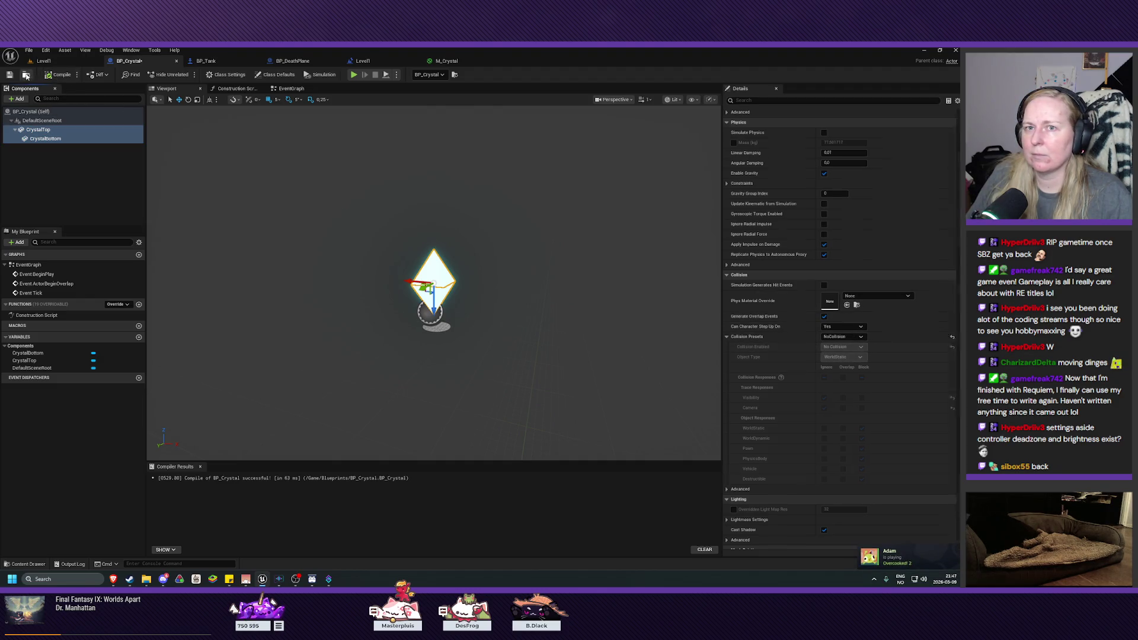
click(9, 75)
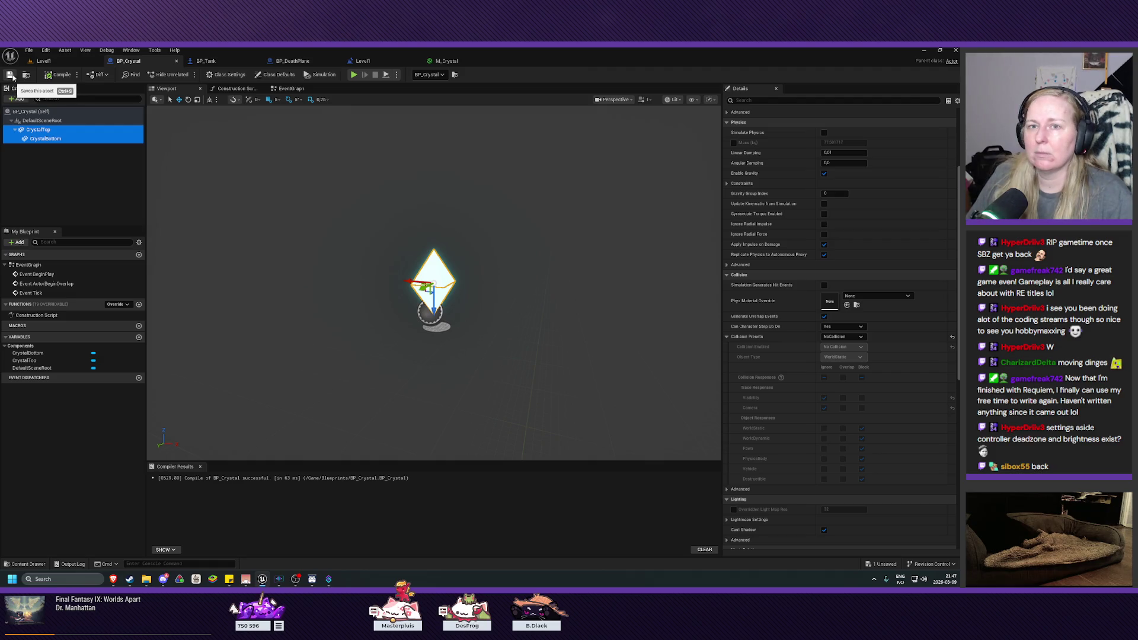
- Add a Sphere Collision component named Sphere under DefaultSceneRoot and select it
click(40, 122)
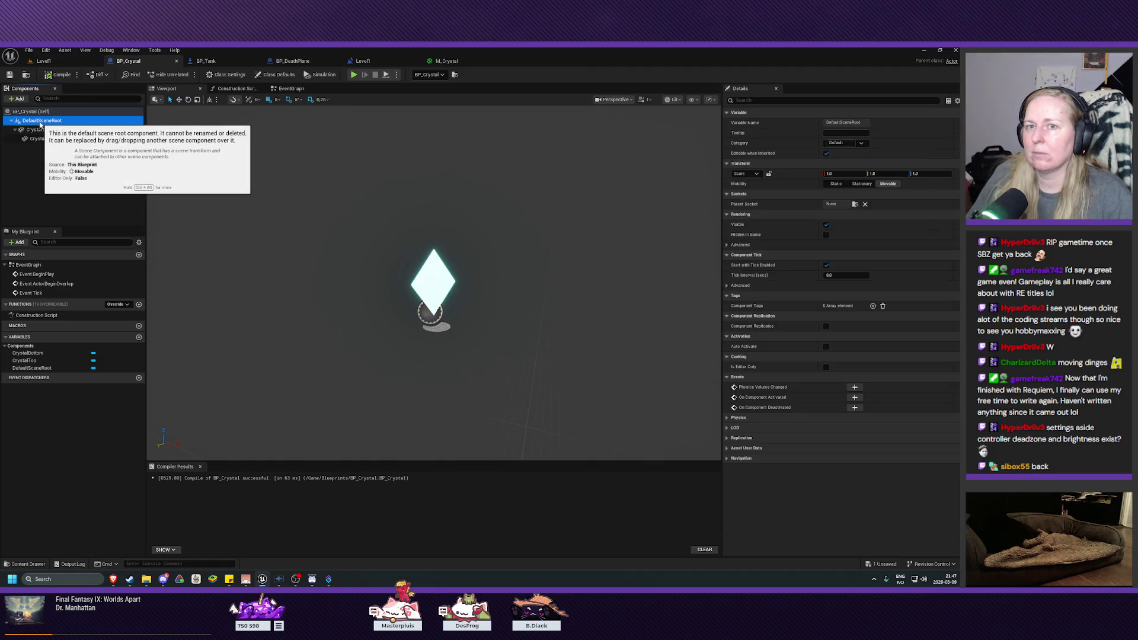
click(18, 100)
text(olli)
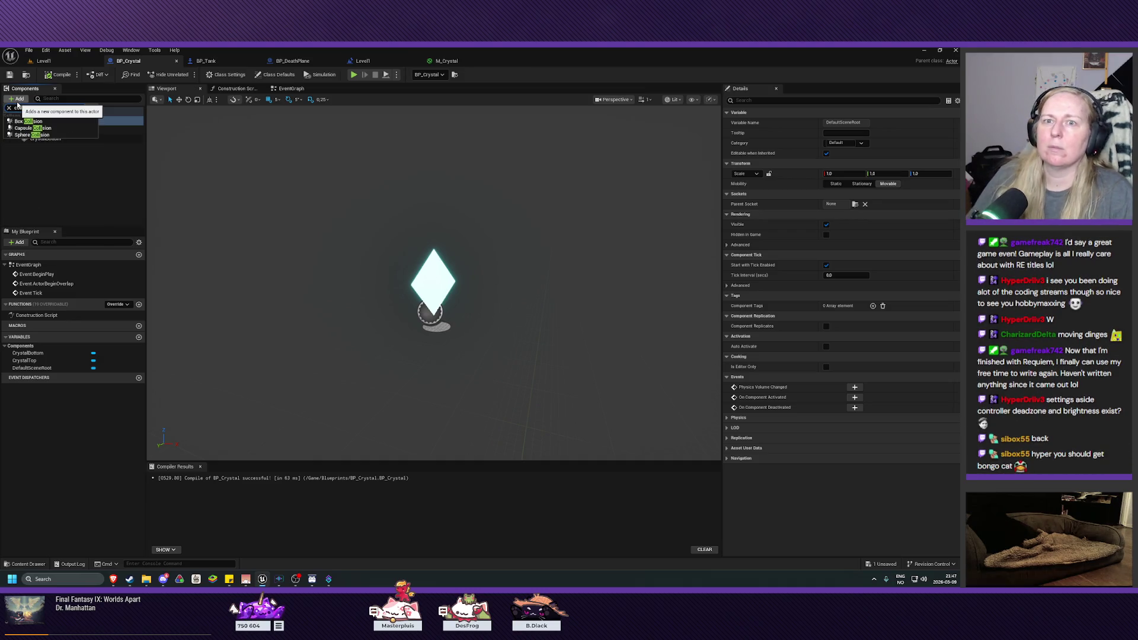
click(31, 135)
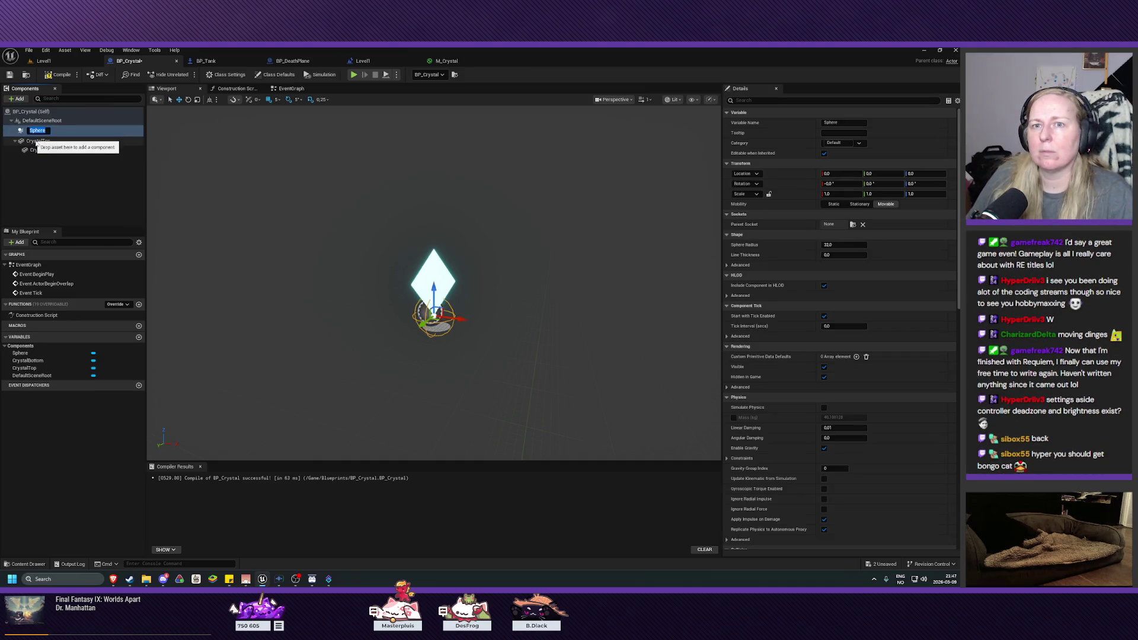
click(50, 164)
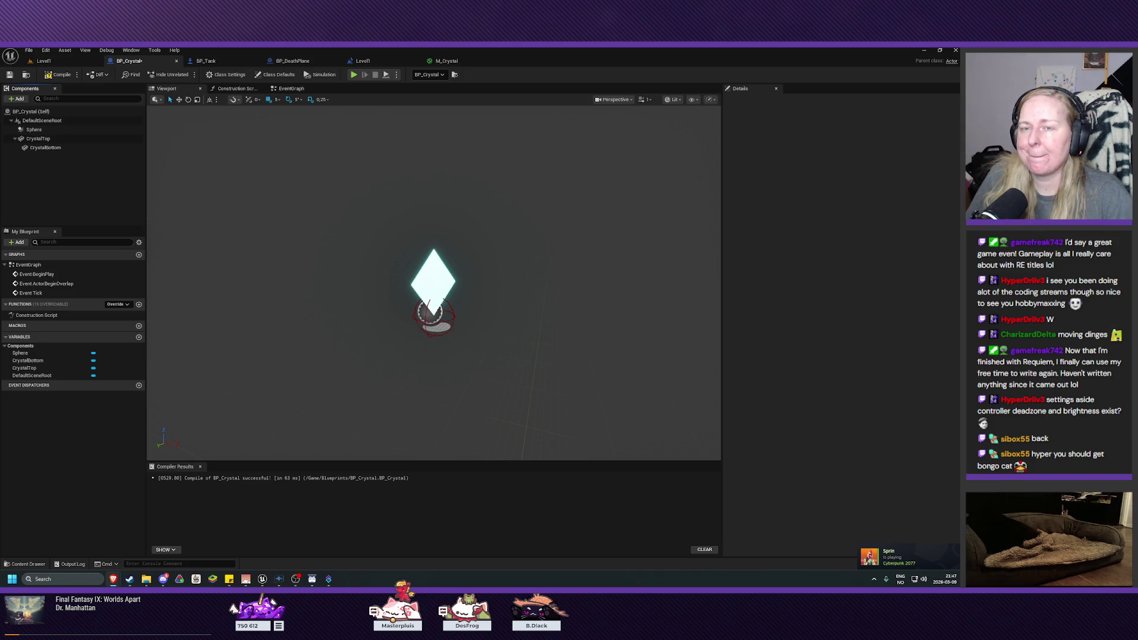
click(34, 129)
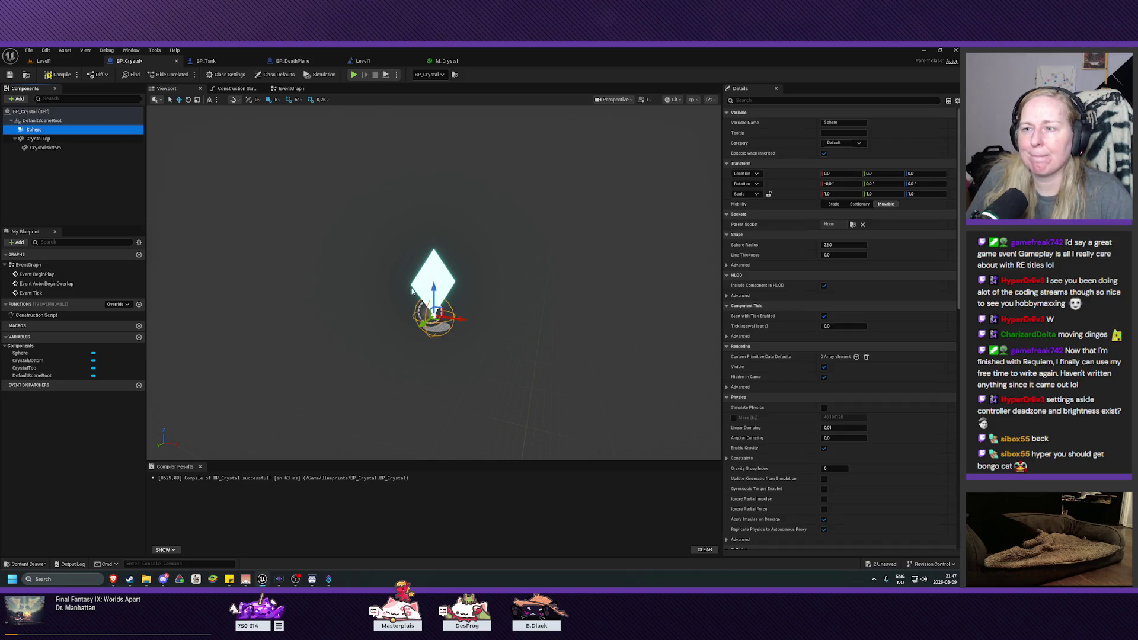
- Raise the collision sphere about 40 units and scale it wider so it surrounds the crystal
drag(434, 294, 434, 270)
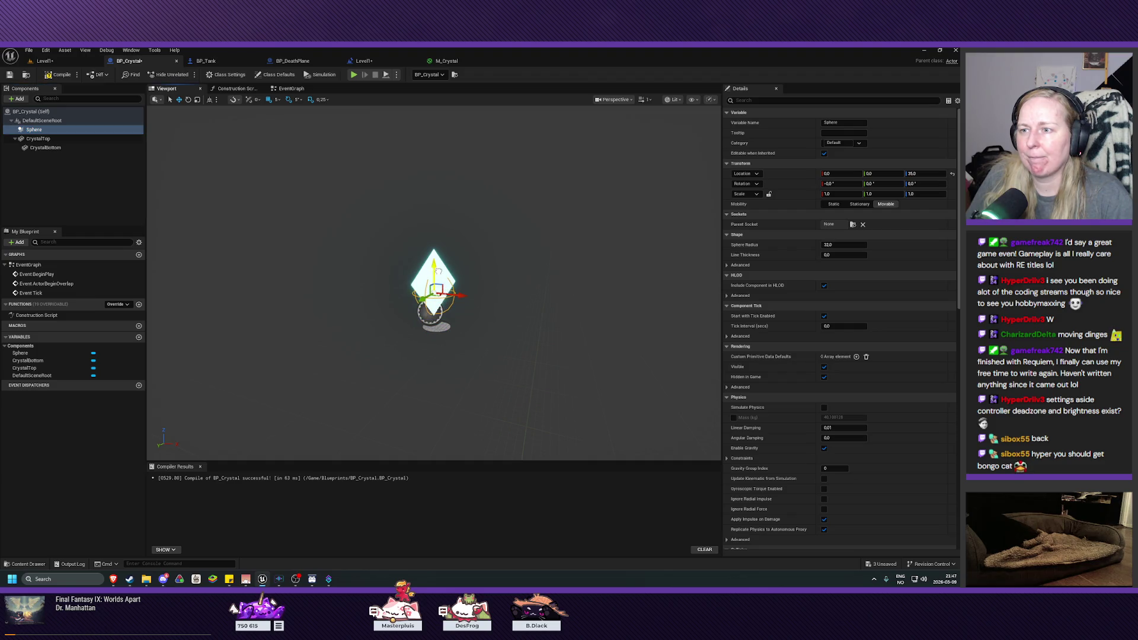
key(r)
drag(459, 292, 515, 302)
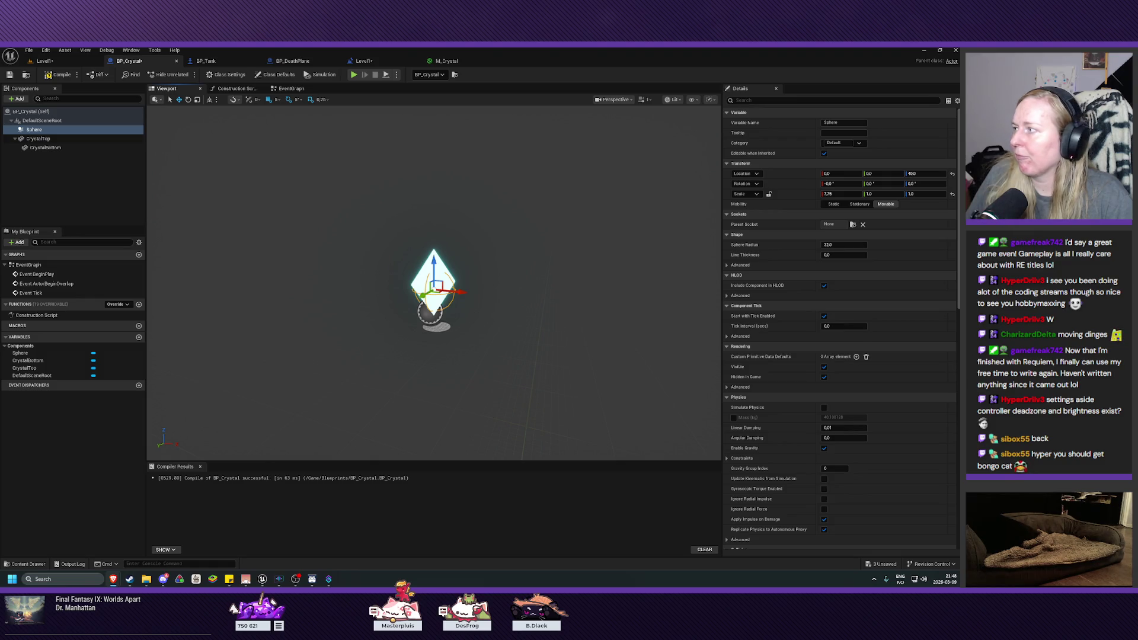
mouse_move(506, 323)
mouse_down()
mouse_move(504, 286)
mouse_move(563, 286)
mouse_up()
drag(363, 264, 364, 251)
scroll(380, 266, up, 5)
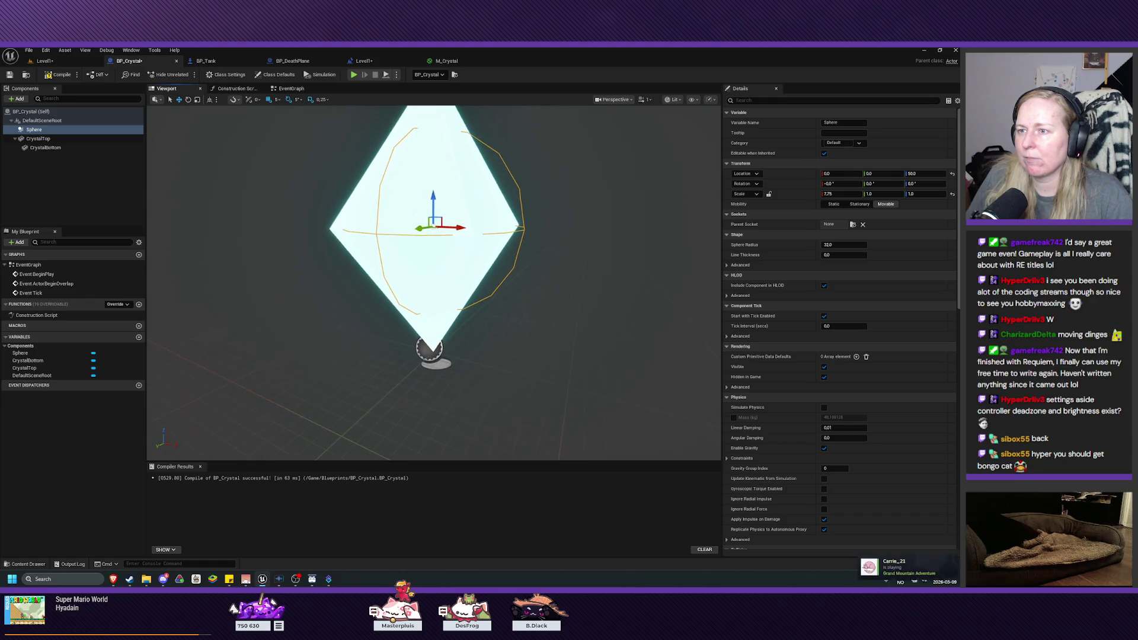
scroll(427, 285, down, 5)
mouse_move(427, 285)
mouse_down()
mouse_move(427, 261)
mouse_move(422, 297)
mouse_up()
scroll(429, 317, down, 3)
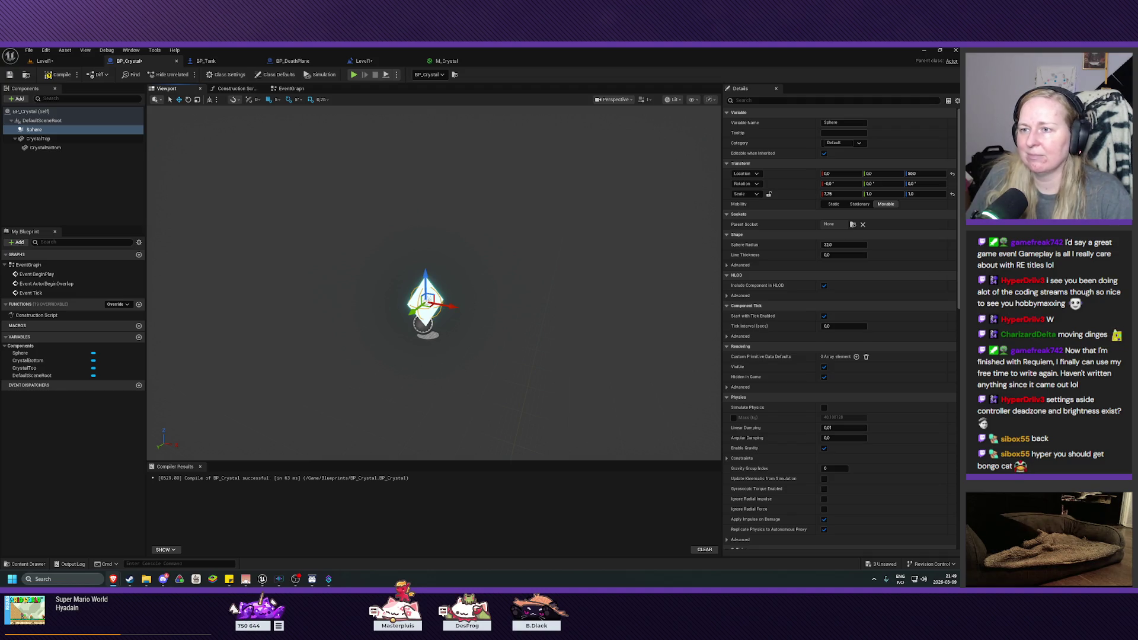
- Adjust the Sphere Radius, finally entering exactly 50
drag(838, 244, 872, 243)
mouse_move(433, 285)
mouse_down()
mouse_move(415, 278)
mouse_move(451, 290)
mouse_move(427, 296)
mouse_move(382, 252)
mouse_up()
drag(853, 244, 816, 275)
mouse_move(536, 336)
mouse_down()
mouse_move(527, 278)
mouse_move(520, 299)
mouse_move(516, 284)
mouse_up()
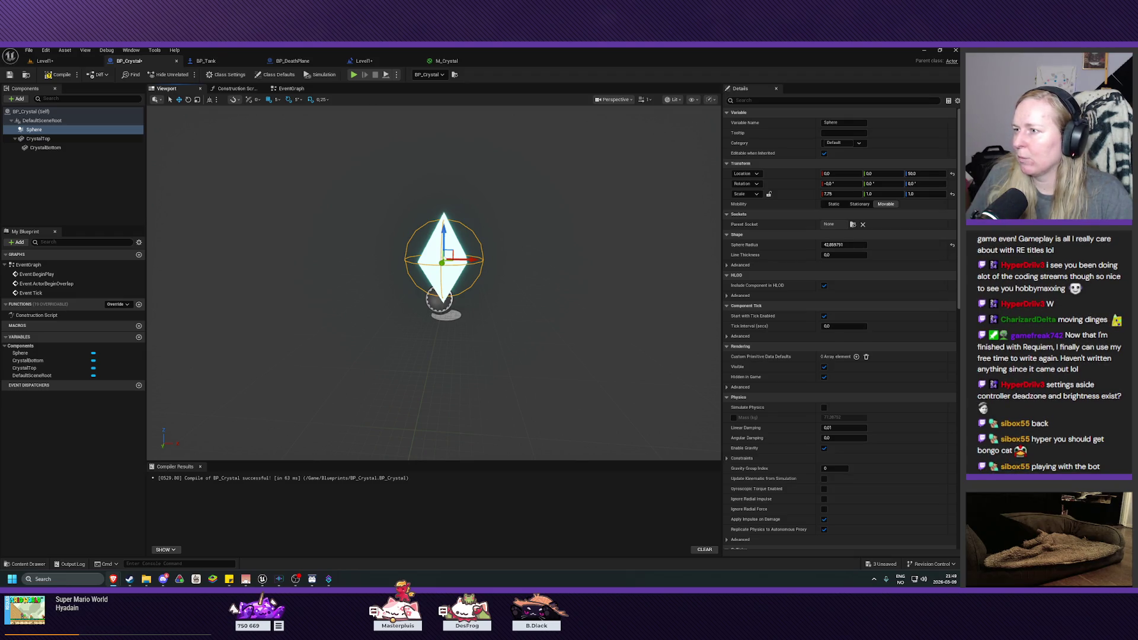
scroll(754, 391, down, 5)
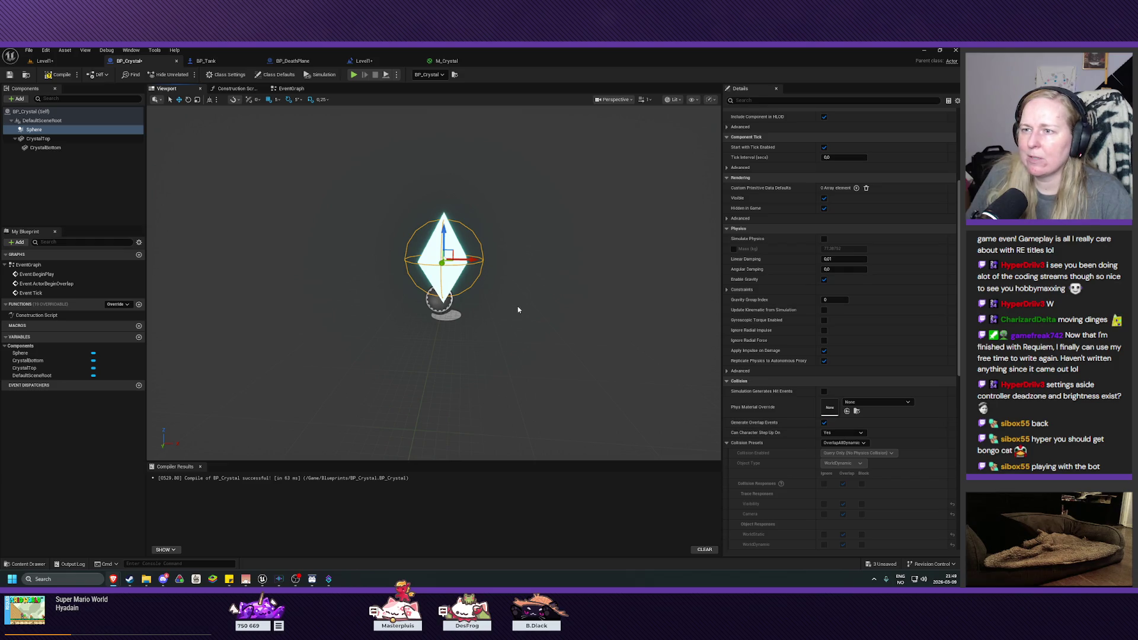
scroll(792, 332, up, 5)
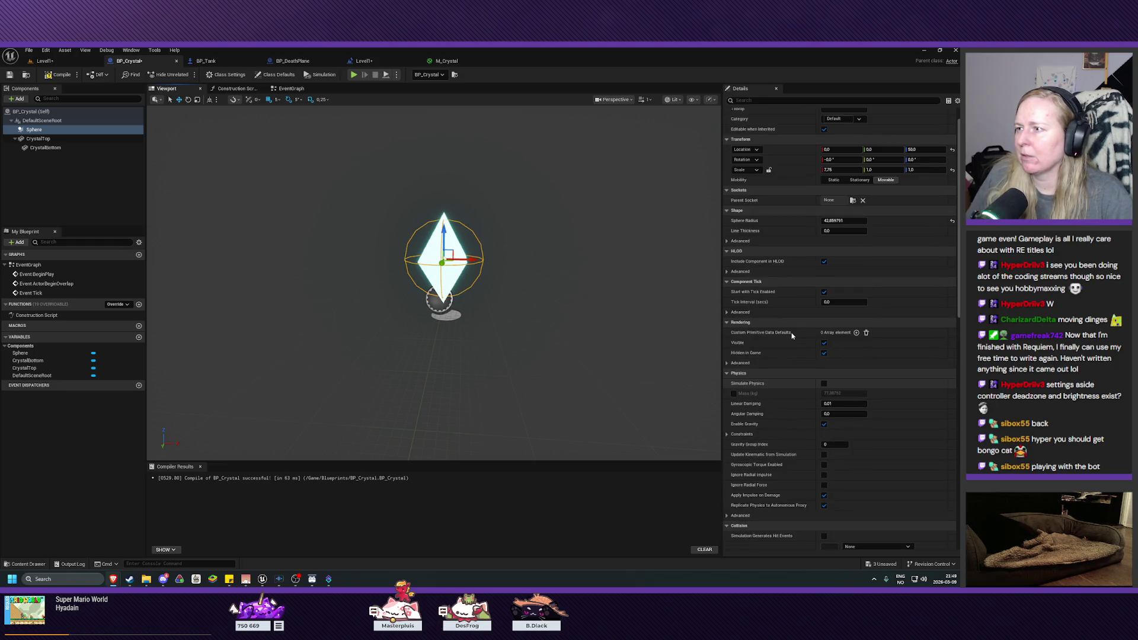
click(860, 245)
text(50)
key(Return)
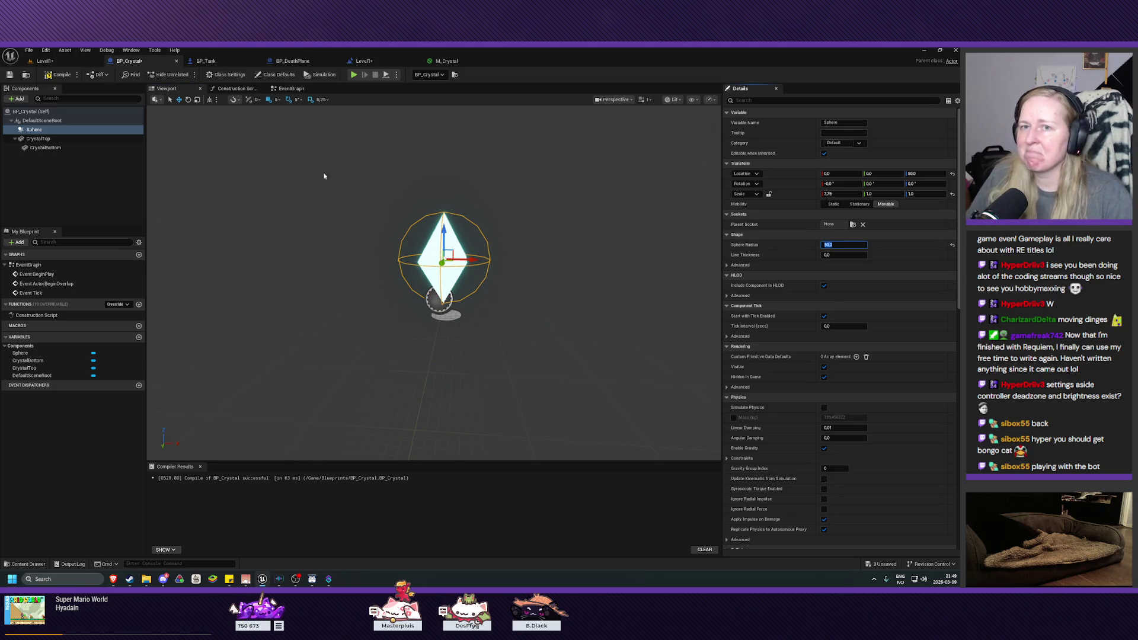
- Compile and save BP_Crystal, then return to the Level1 editor
click(58, 74)
click(9, 76)
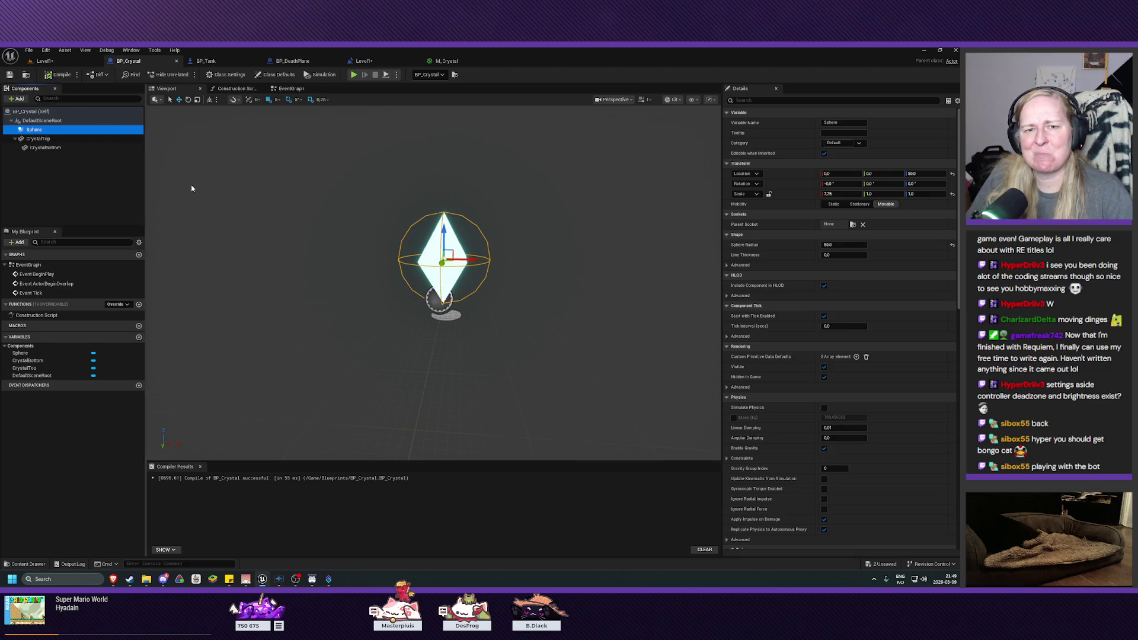
click(44, 60)
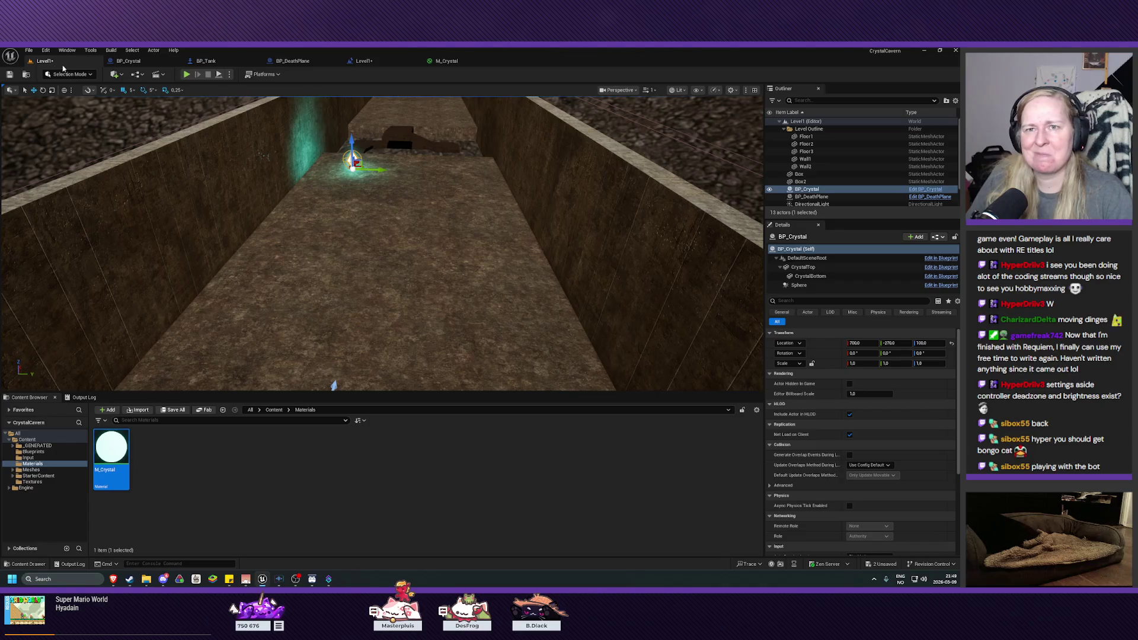
mouse_move(316, 255)
mouse_down()
mouse_move(316, 222)
mouse_move(365, 244)
mouse_up()
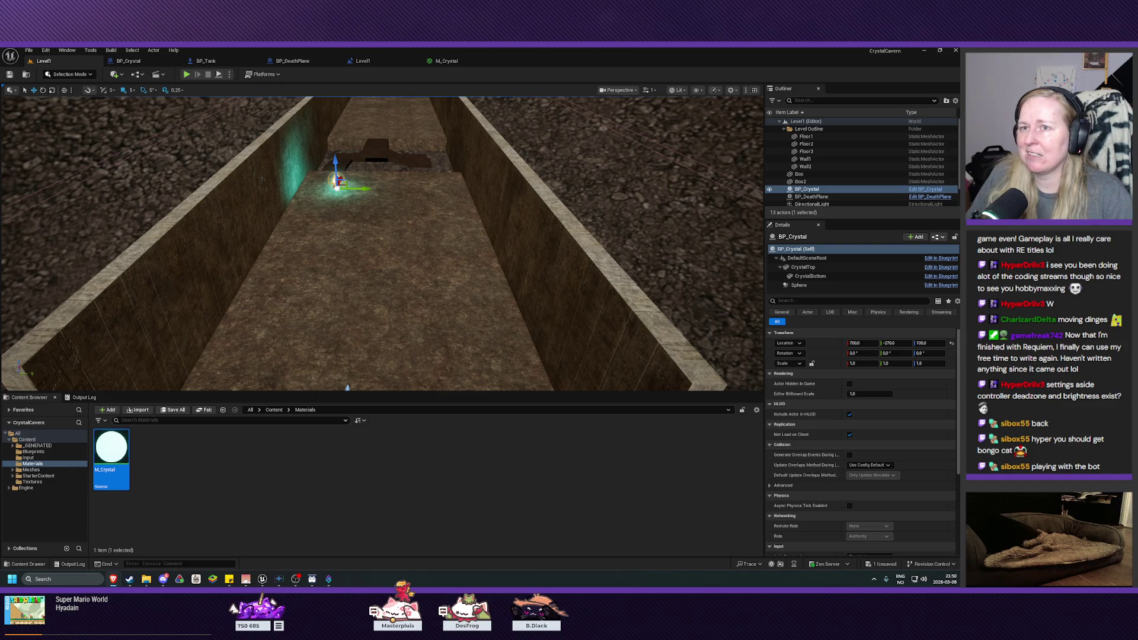
click(148, 64)
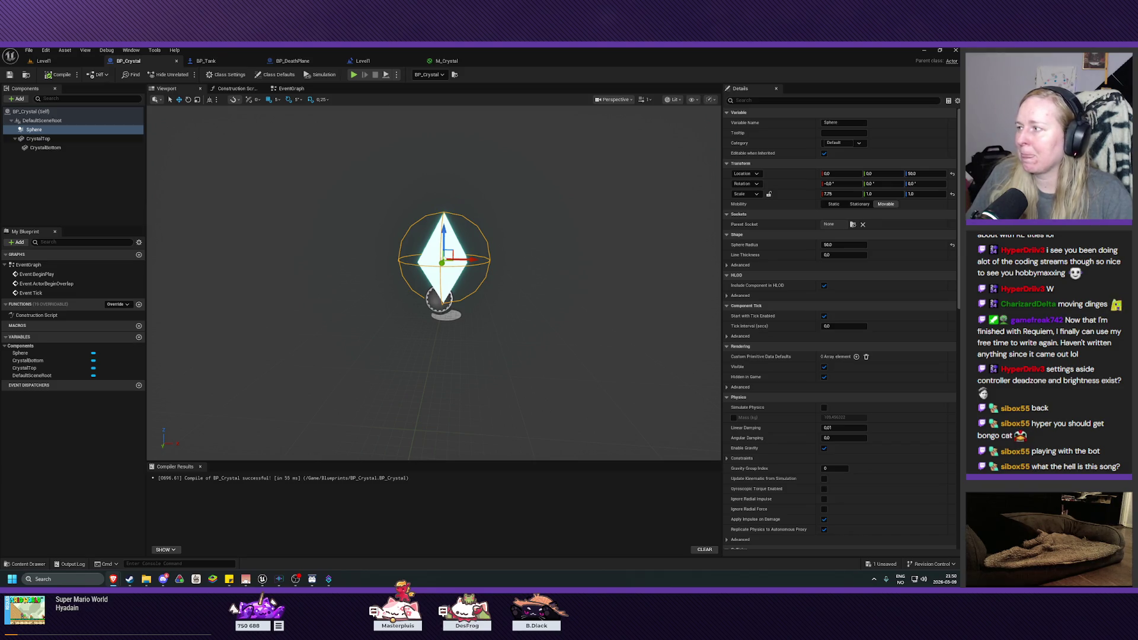
- Review the sphere's OverlapAllDynamic collision settings in Details, visit Level1, then reopen BP_Crystal
scroll(899, 323, down, 3)
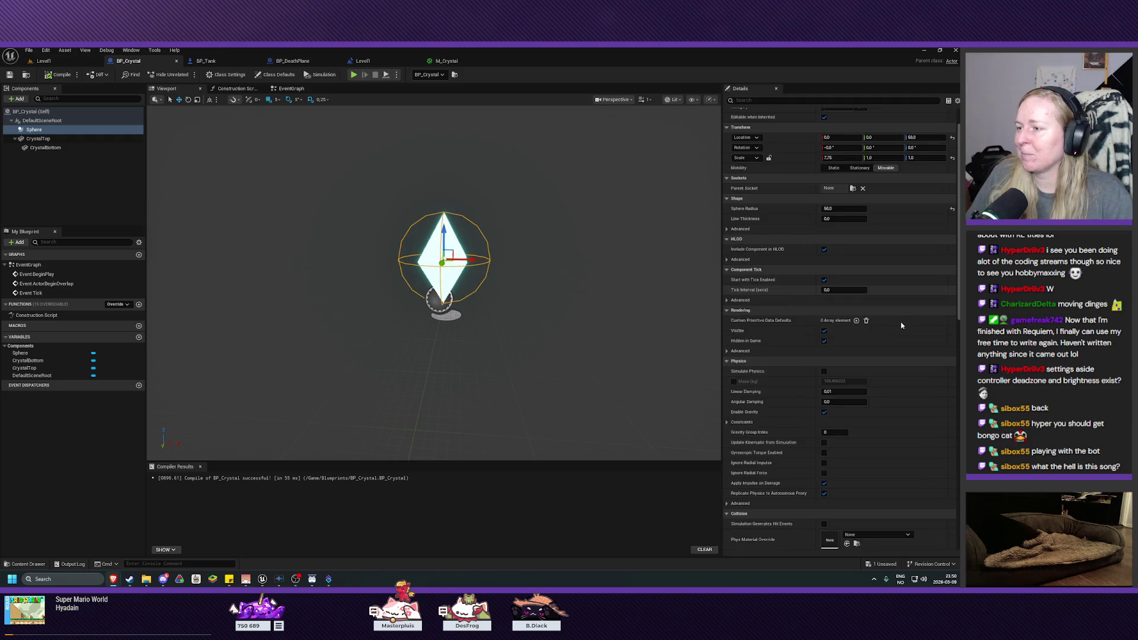
scroll(900, 324, down, 2)
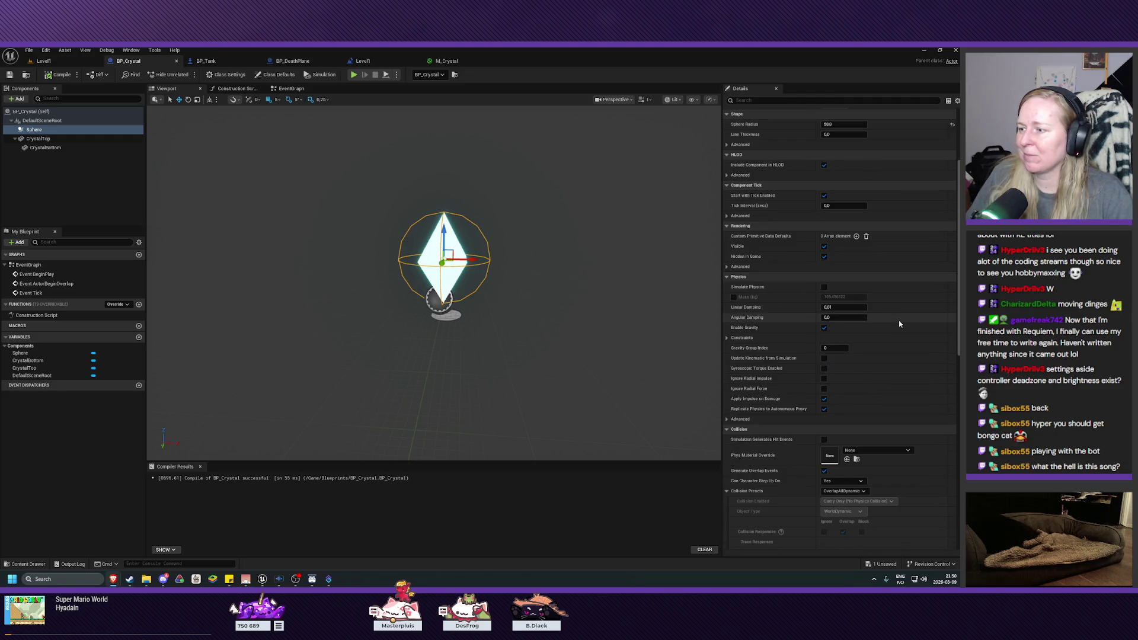
click(60, 61)
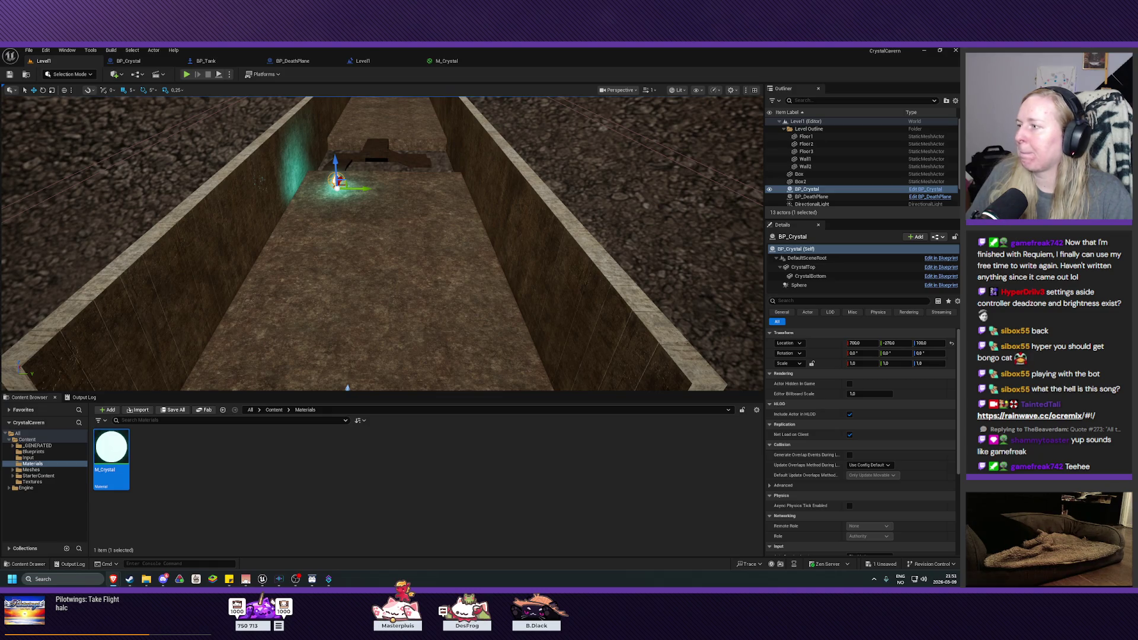
click(125, 62)
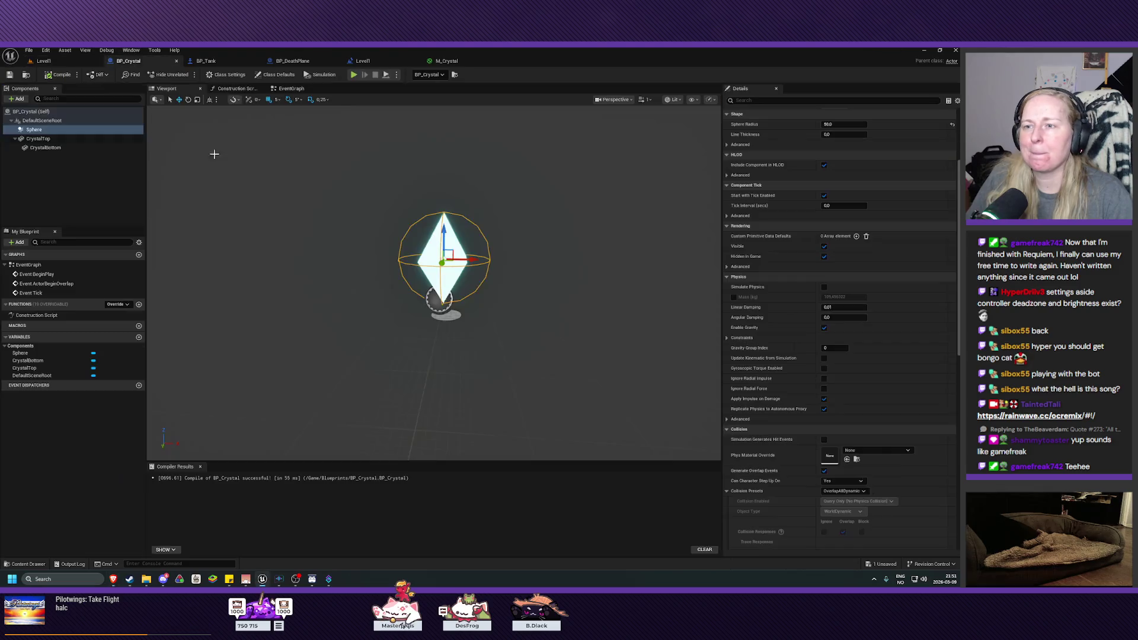
- In the Event Graph, move Event Tick down and Event BeginPlay up, leaving ActorBeginOverlap between them
click(291, 88)
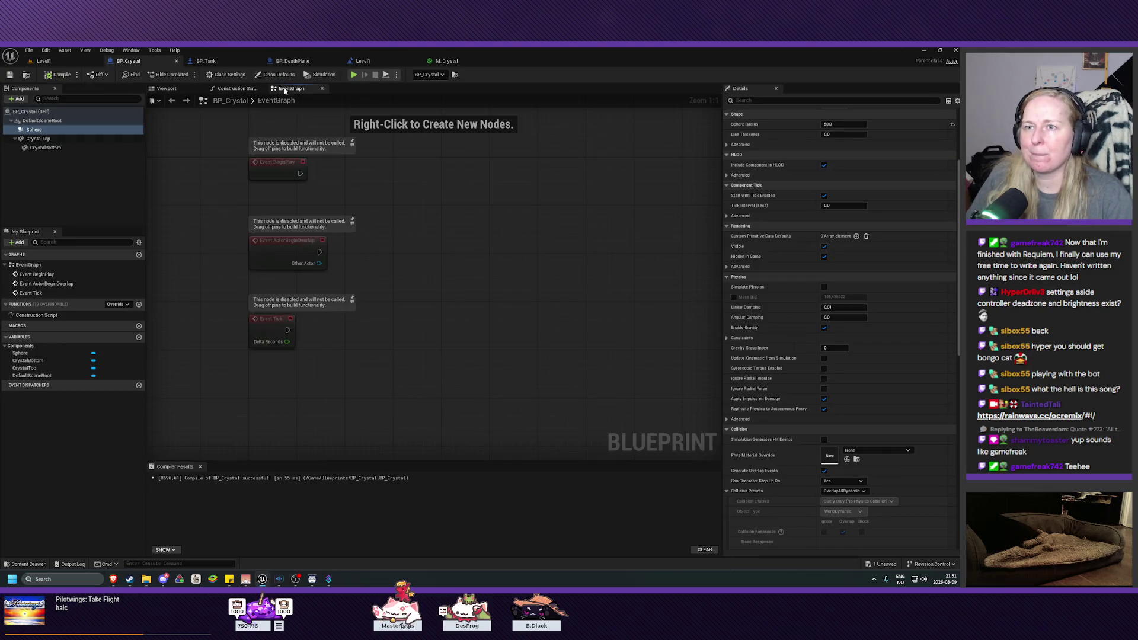
drag(458, 272, 458, 313)
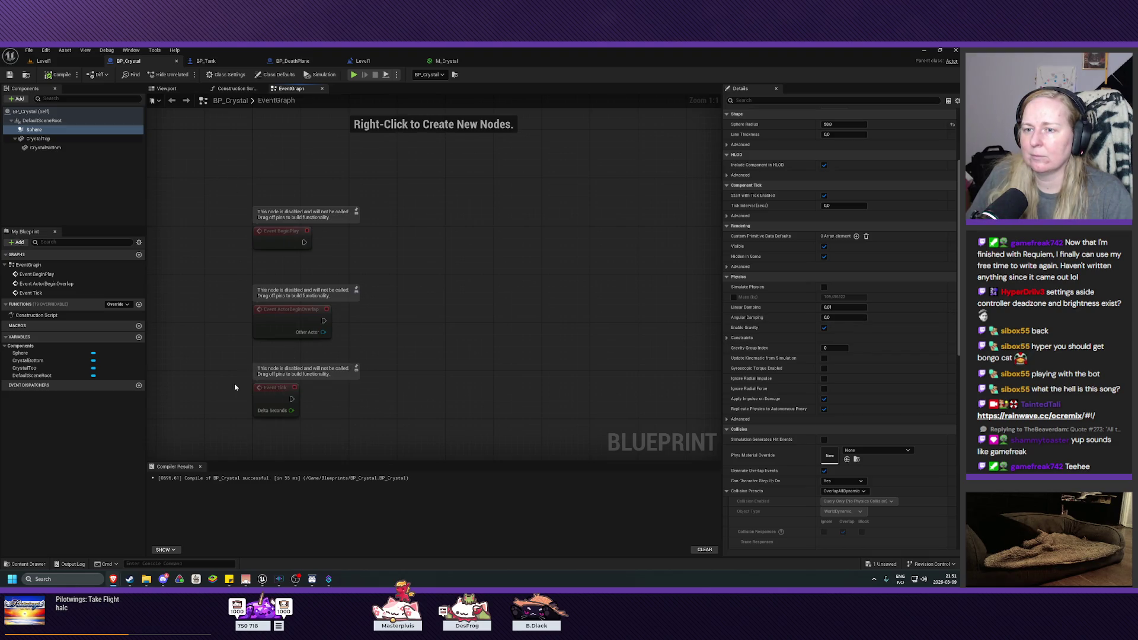
drag(266, 394, 268, 454)
drag(273, 240, 274, 144)
mouse_move(448, 343)
mouse_down()
mouse_move(455, 361)
mouse_move(469, 331)
mouse_up()
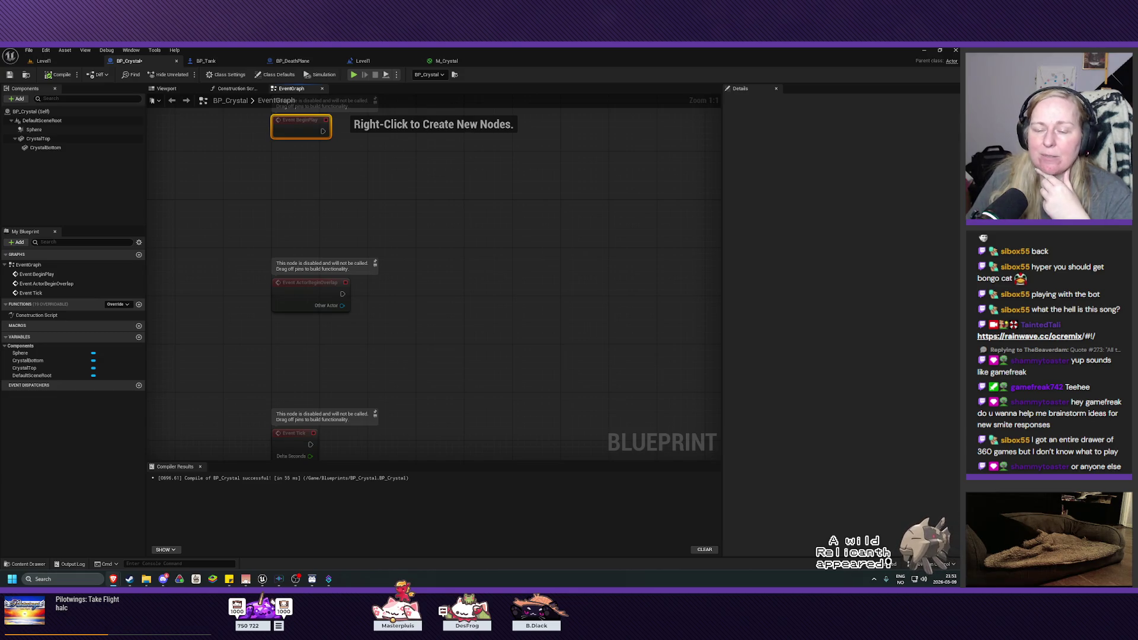
mouse_move(163, 579)
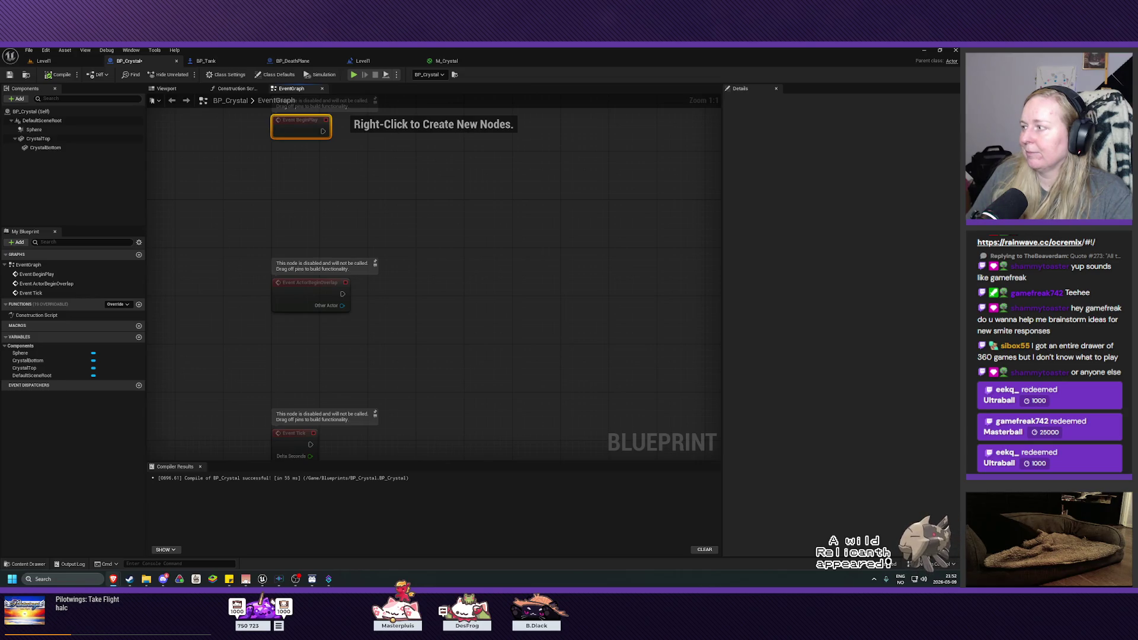
click(347, 339)
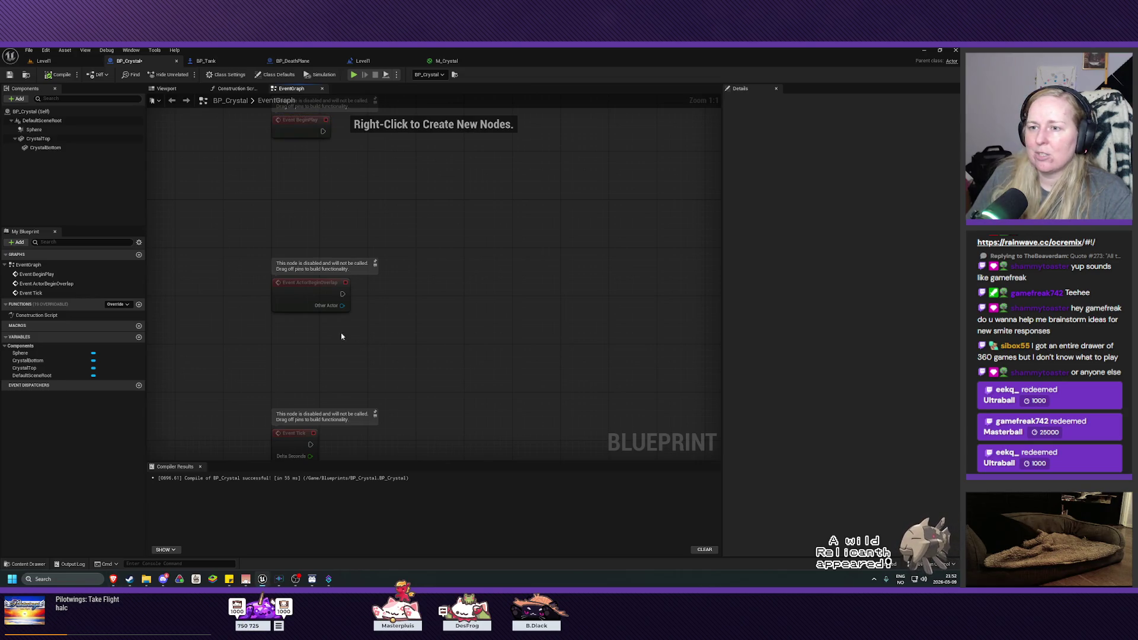
- Compare ActorBeginOverlap's Other Actor with Get Player Pawn using an Equal node
right_click(314, 354)
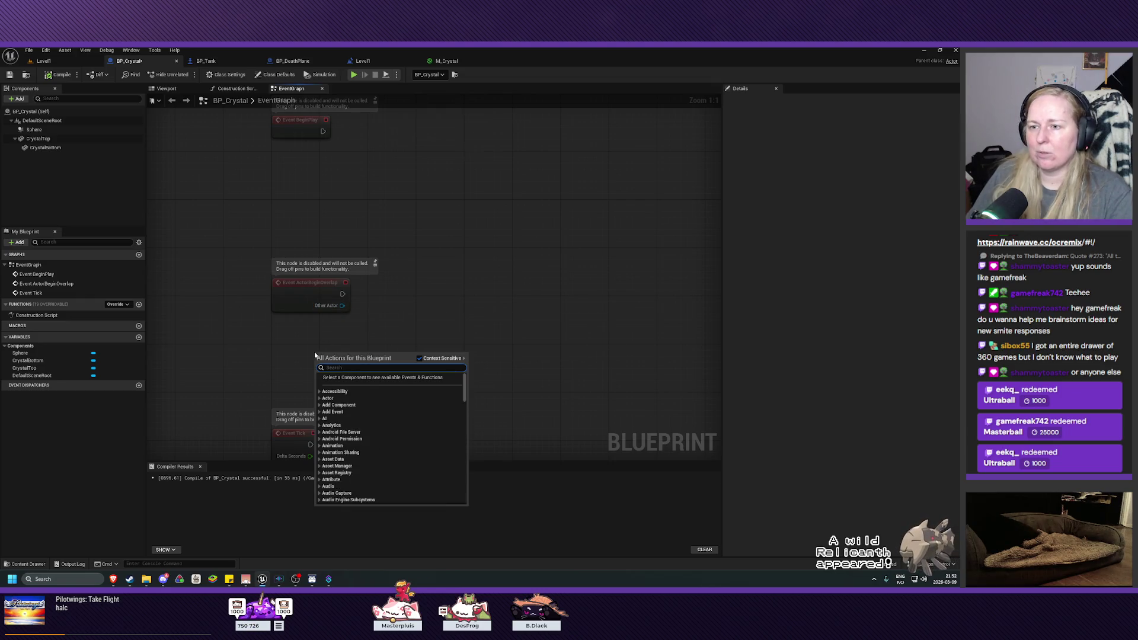
text(get pla)
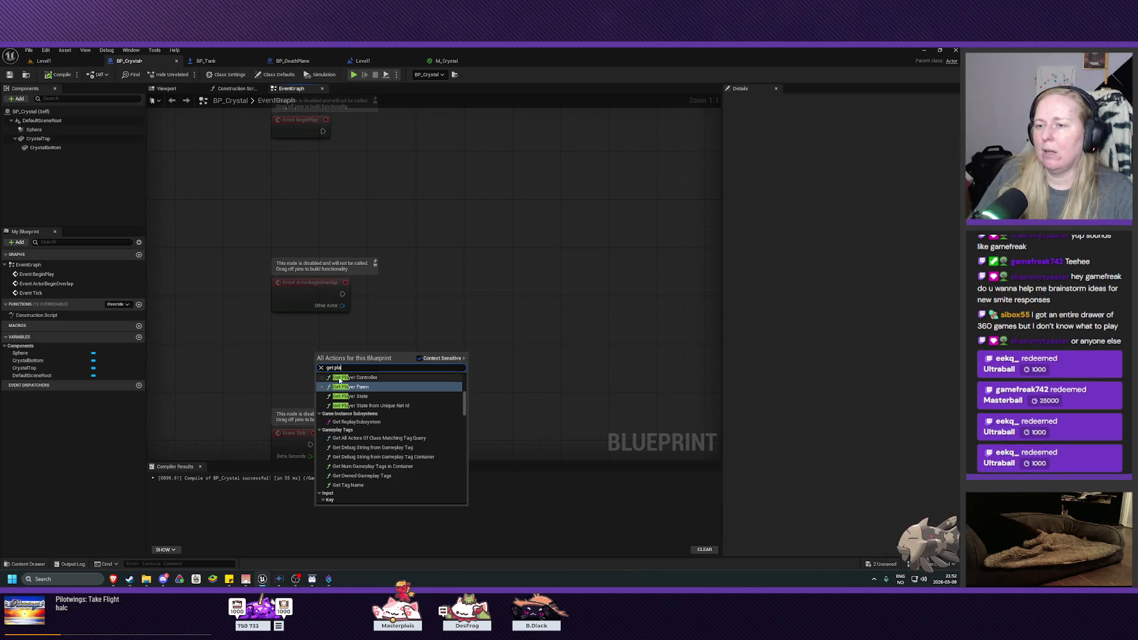
click(358, 388)
drag(358, 363, 310, 345)
right_click(427, 338)
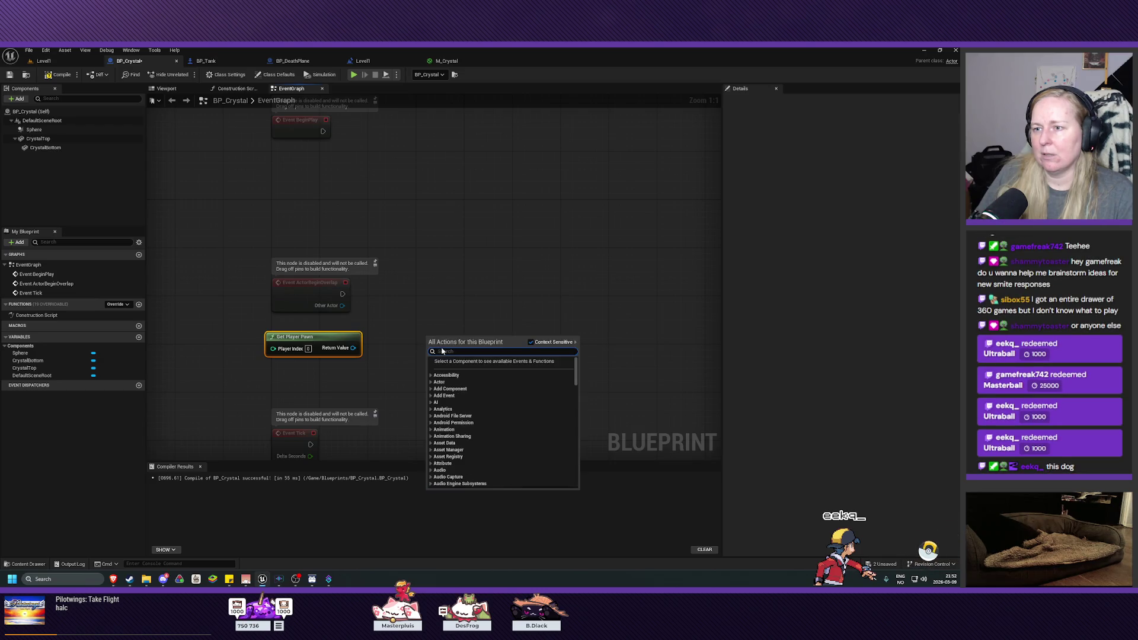
text(equal)
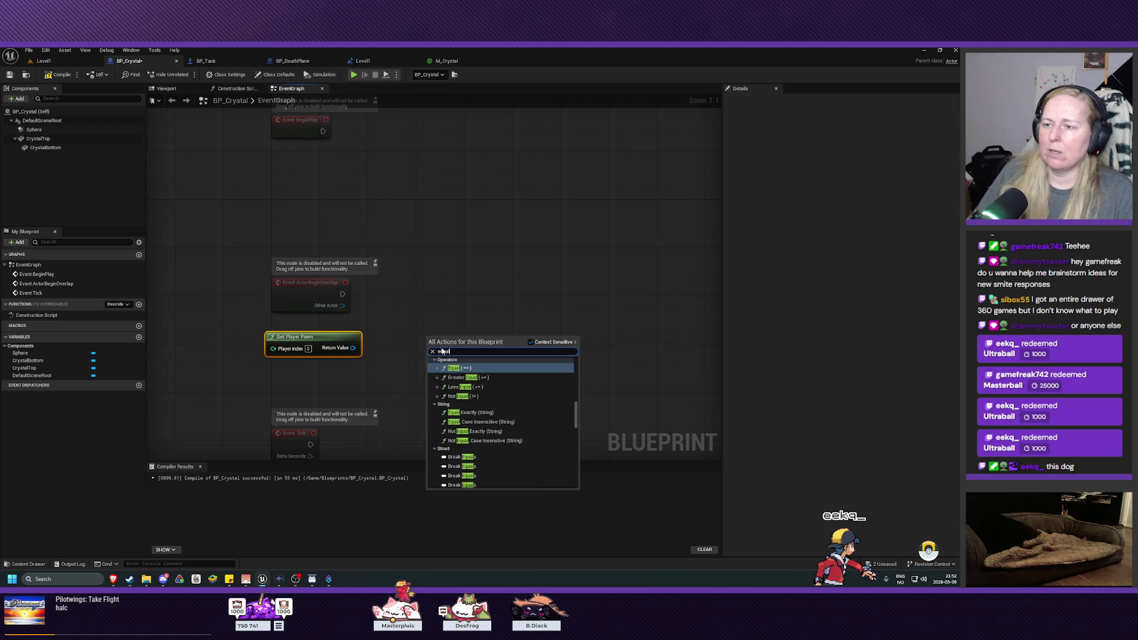
key(Return)
mouse_move(445, 348)
mouse_down()
mouse_move(390, 306)
mouse_move(376, 309)
mouse_up()
drag(353, 348, 375, 319)
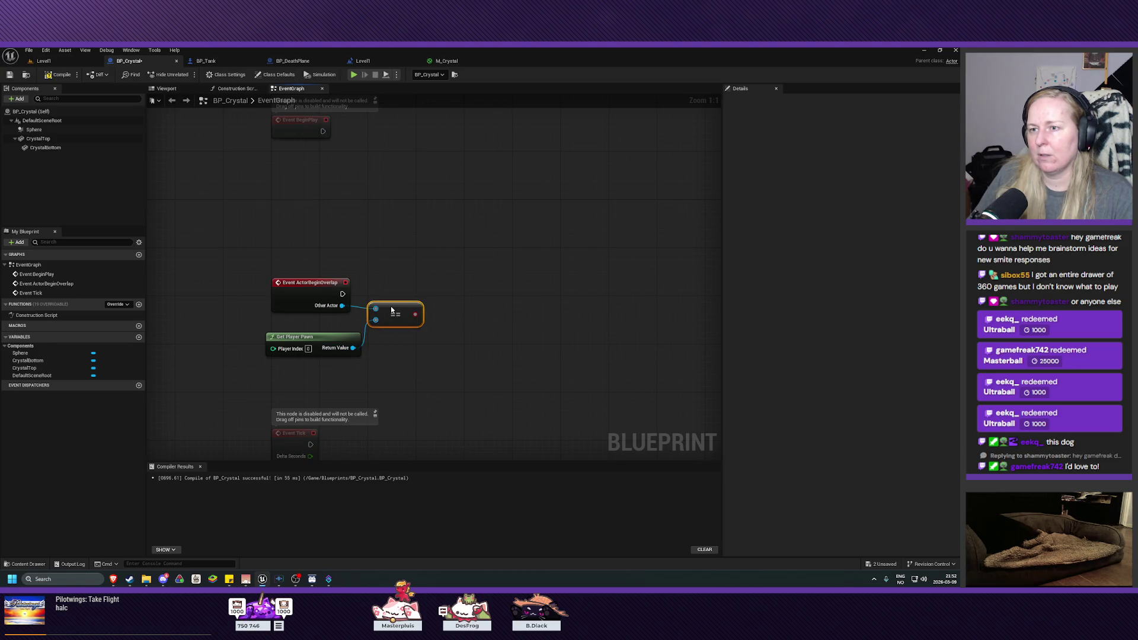
- Drive a Branch from the overlap event, call Destroy Actor on True, and compile
mouse_move(343, 293)
mouse_down()
mouse_move(451, 300)
mouse_move(343, 292)
mouse_up()
key(Escape)
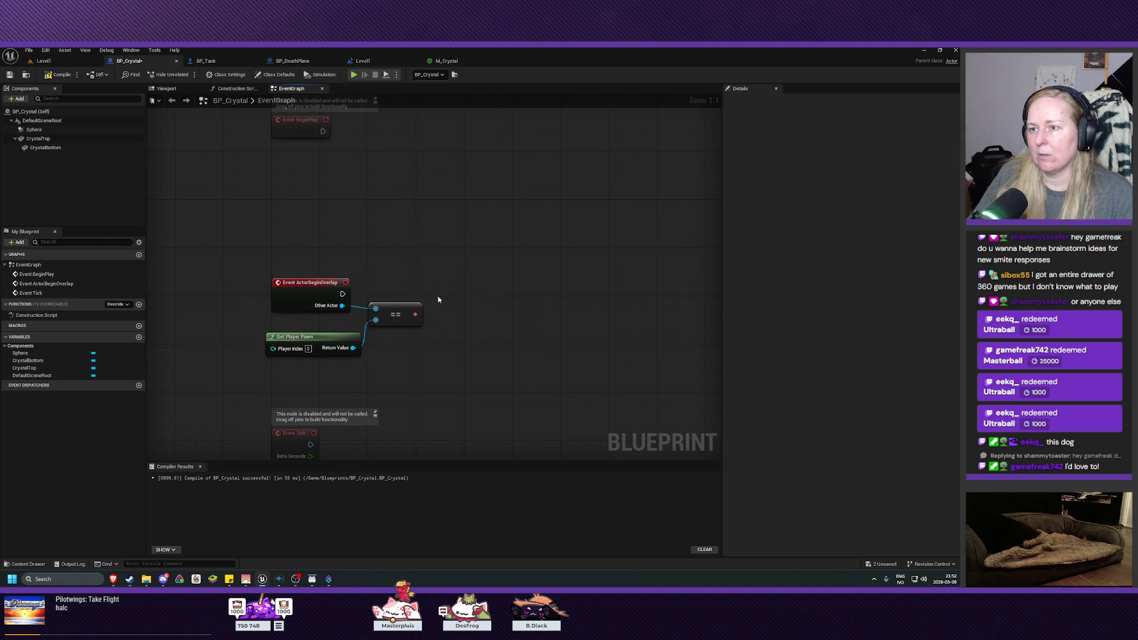
right_click(444, 288)
text(bran)
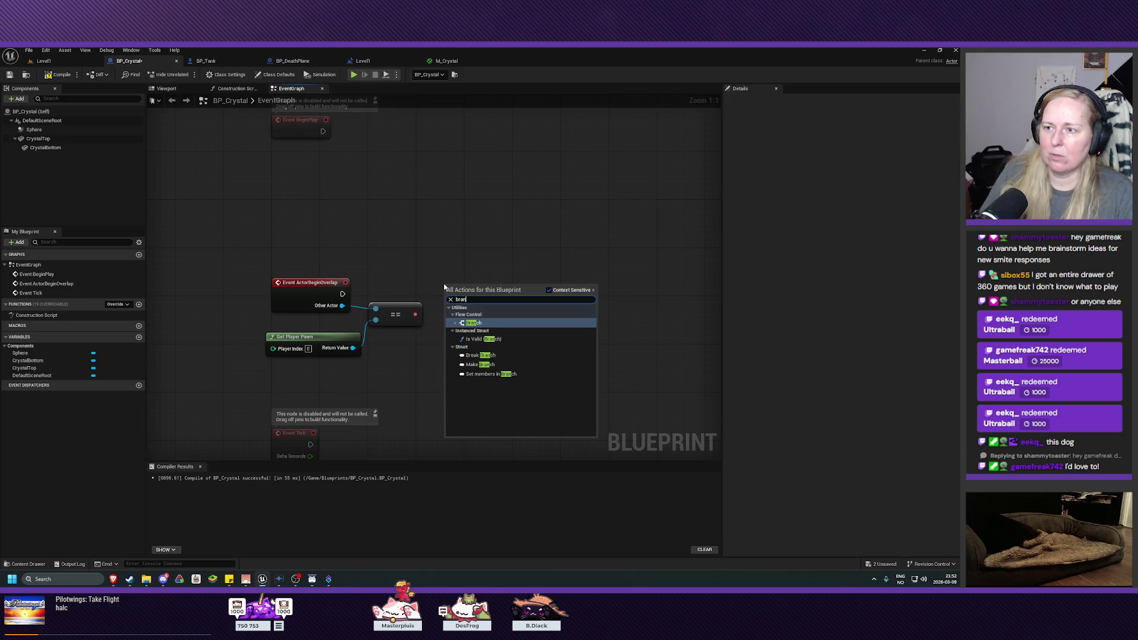
click(493, 323)
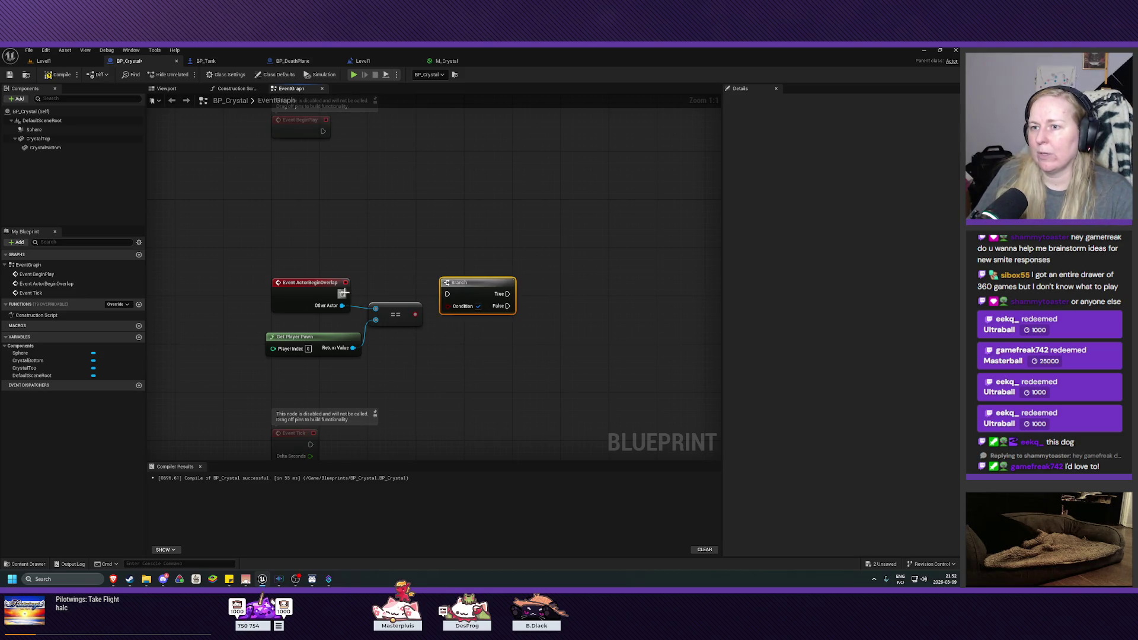
mouse_move(343, 293)
mouse_down()
mouse_move(449, 297)
mouse_move(448, 306)
mouse_move(538, 292)
mouse_up()
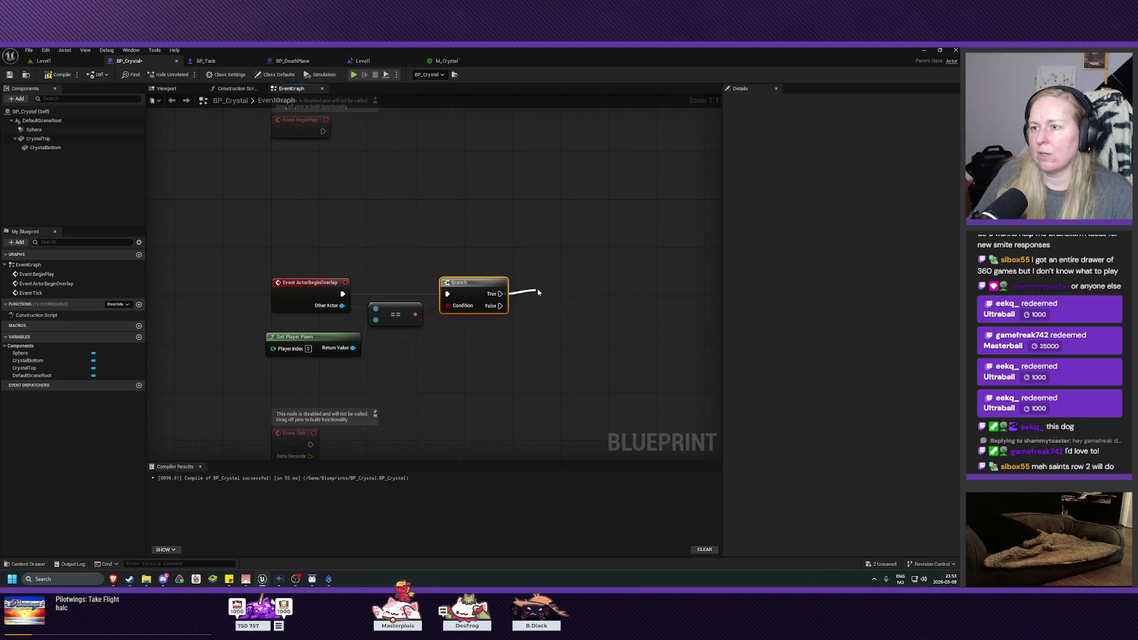
text(destro)
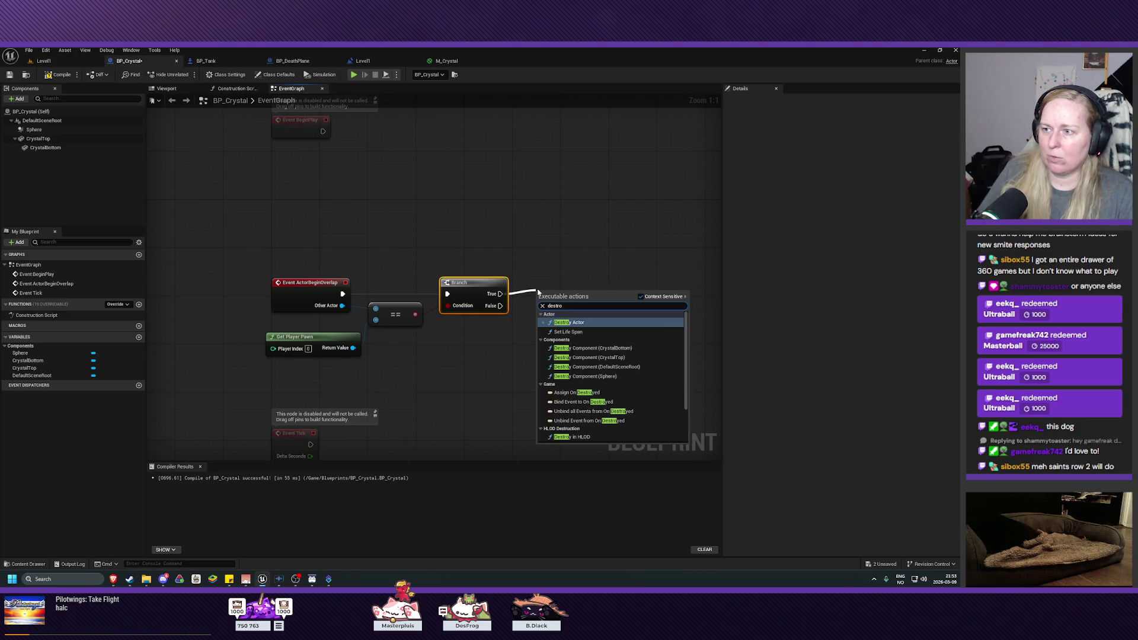
click(556, 320)
drag(559, 299, 565, 280)
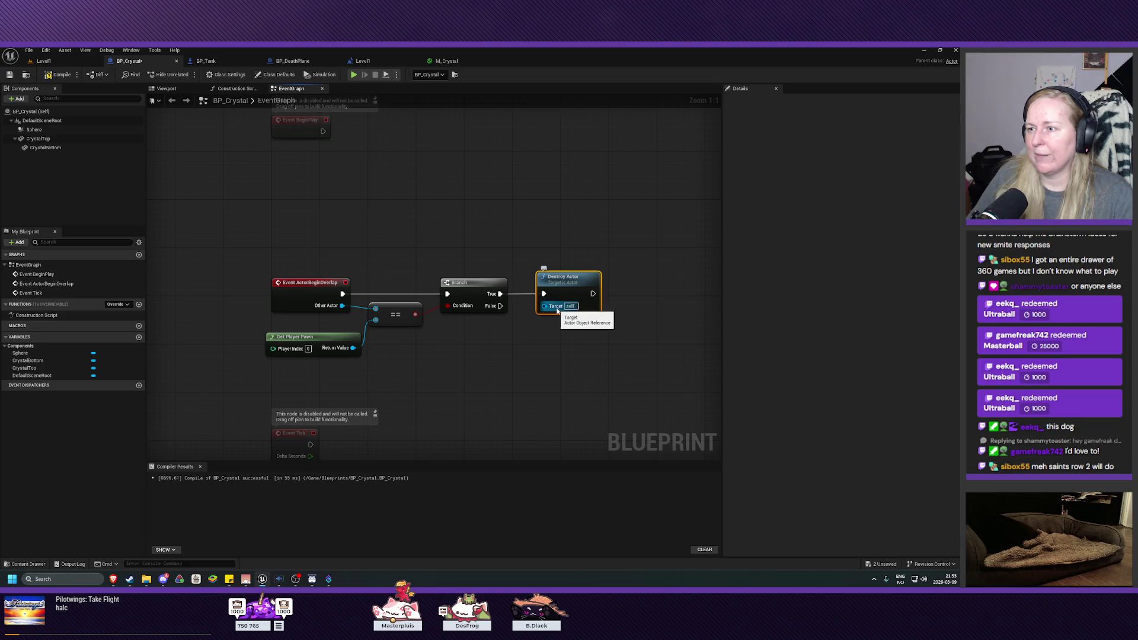
click(58, 74)
- Save BP_Crystal, play Level1, and drive the tank with W and D through the crystal
click(9, 74)
click(45, 61)
click(187, 74)
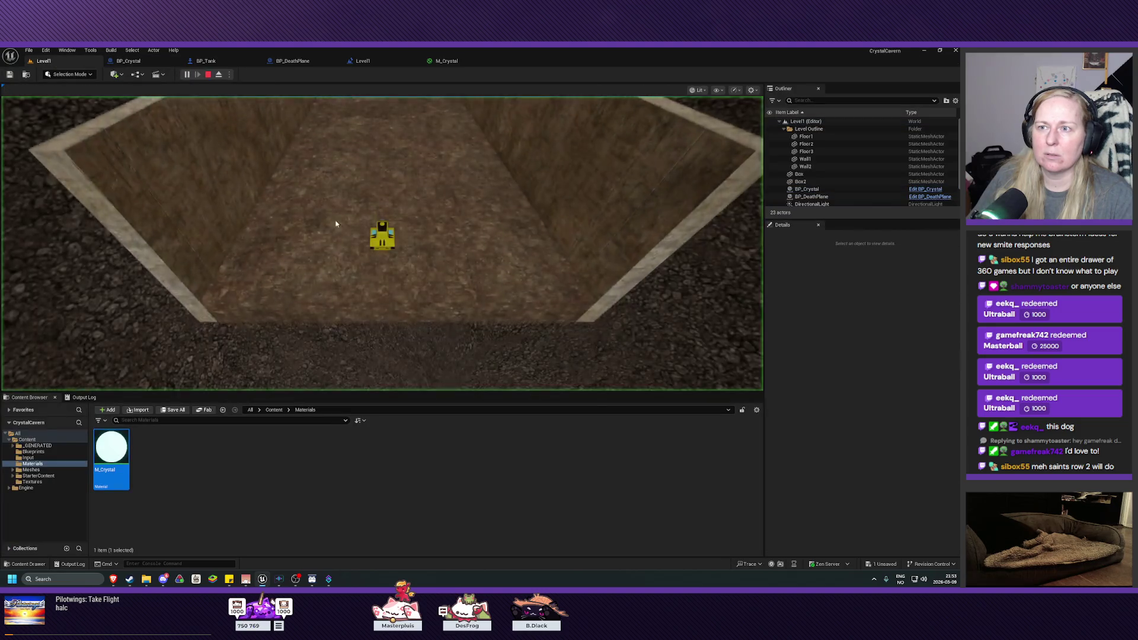
key(w)
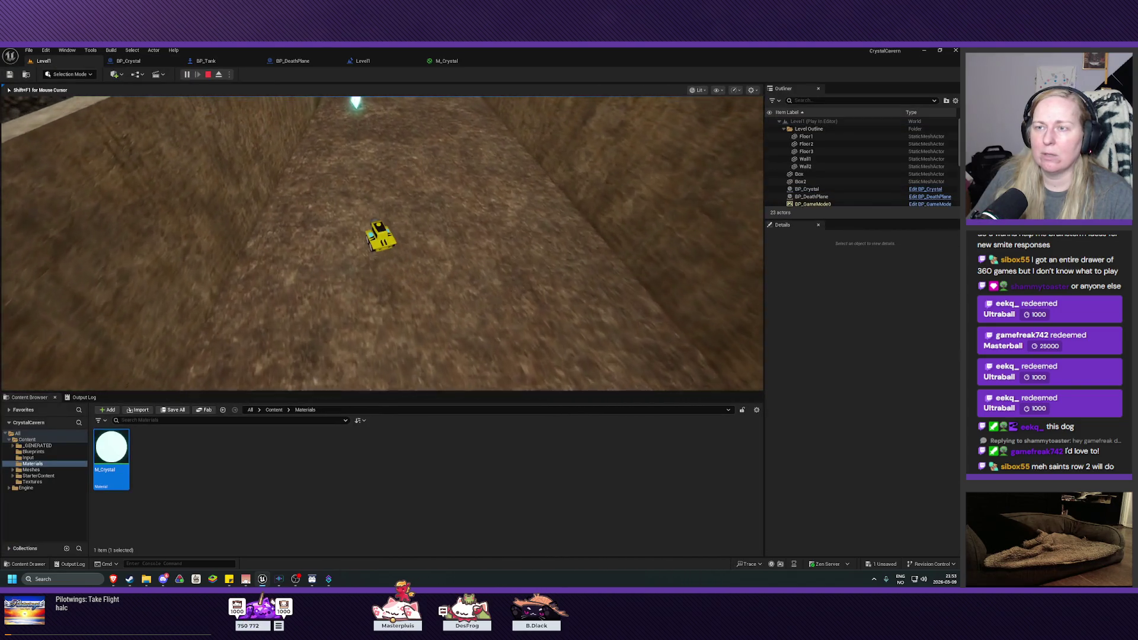
key(w)
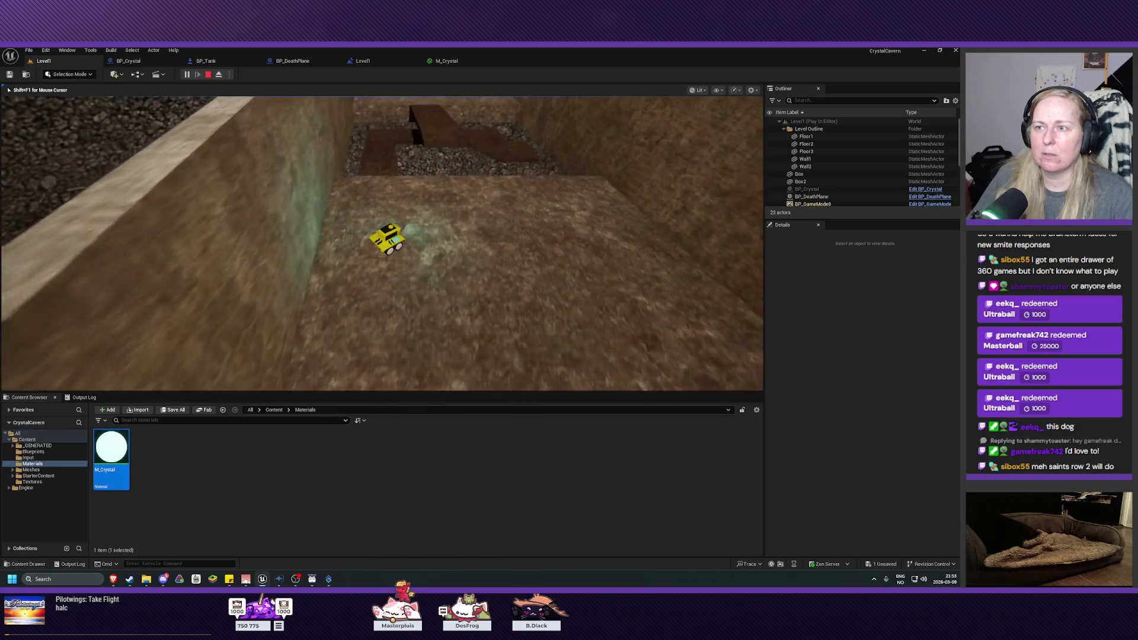
key(d)
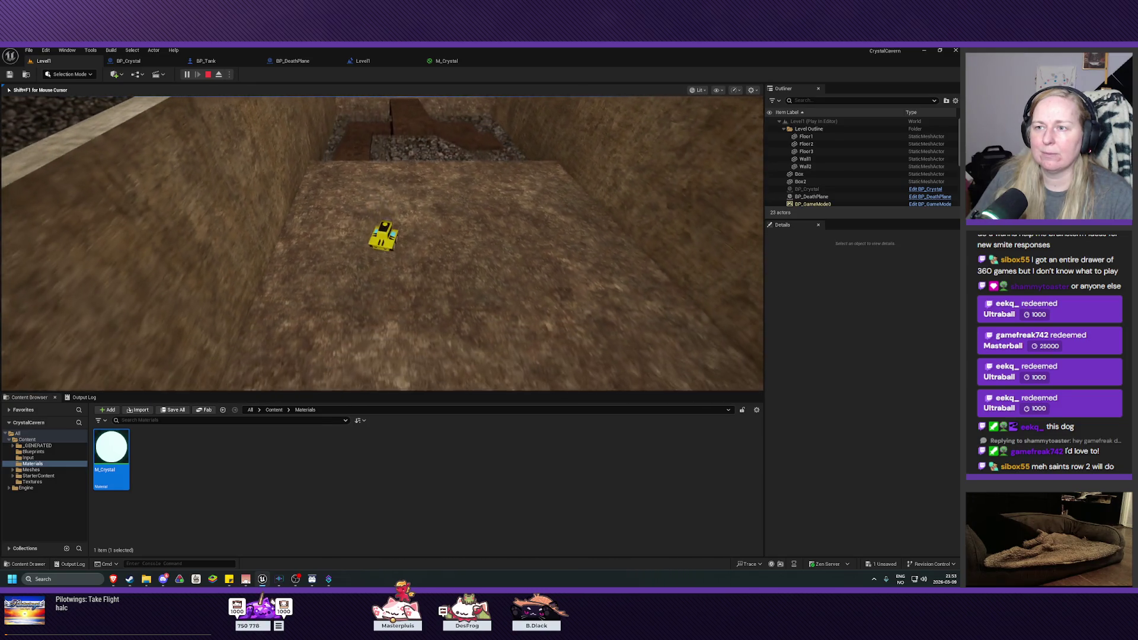
key(Escape)
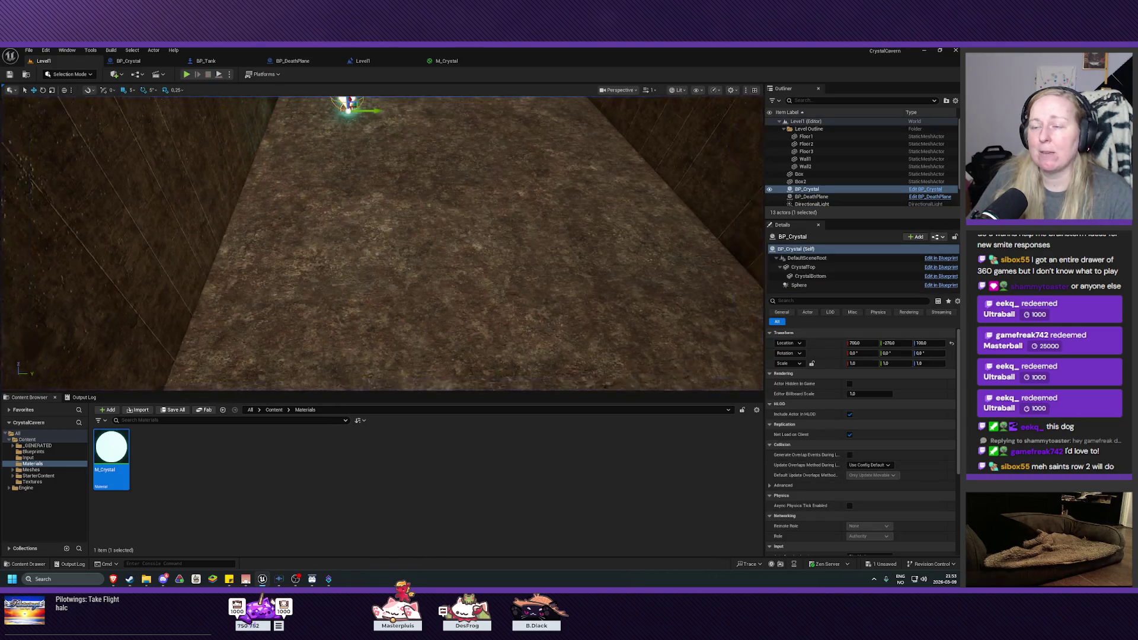
drag(365, 232, 366, 232)
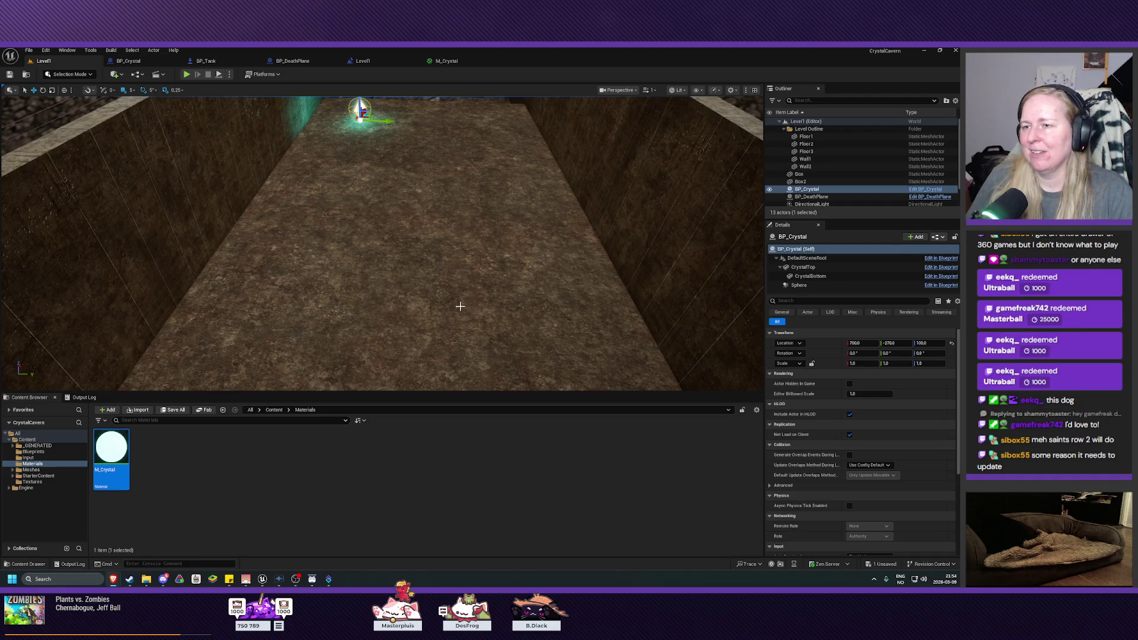
- Zoom the level viewport along the corridor toward the placed crystal
scroll(457, 272, down, 5)
- Move the viewport camera down the corridor for a closer look at the glowing crystal
mouse_move(457, 272)
mouse_down()
mouse_move(427, 243)
mouse_move(468, 237)
mouse_move(356, 297)
mouse_move(268, 373)
mouse_move(305, 338)
mouse_move(364, 114)
mouse_move(338, 117)
mouse_up()
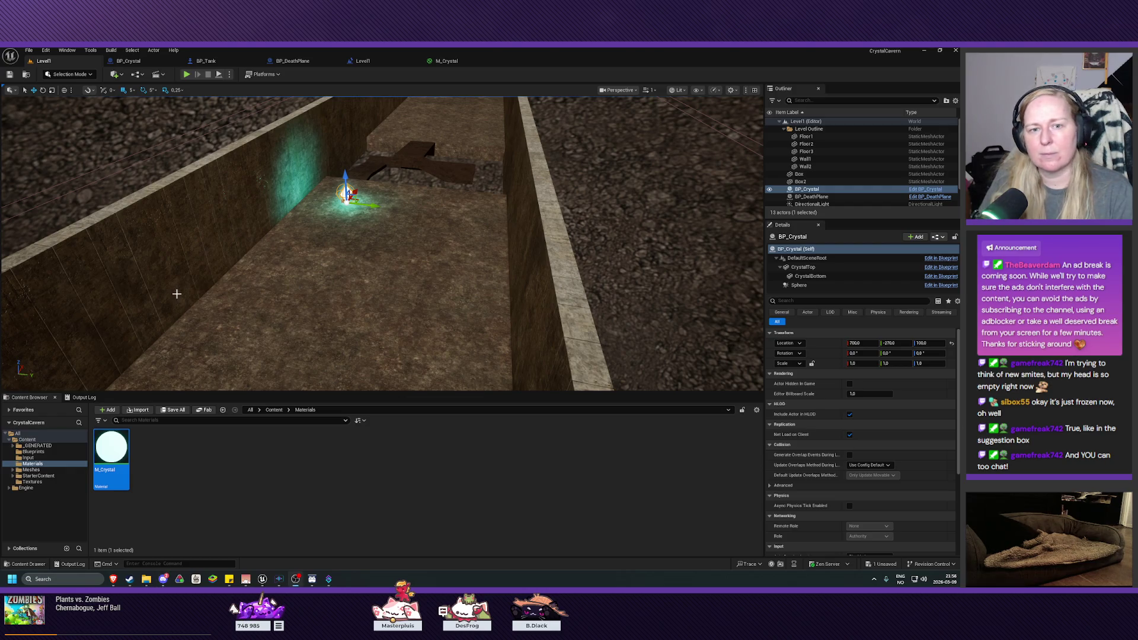
mouse_move(329, 306)
mouse_down()
mouse_move(308, 356)
mouse_move(308, 285)
mouse_move(348, 278)
mouse_move(350, 266)
mouse_up()
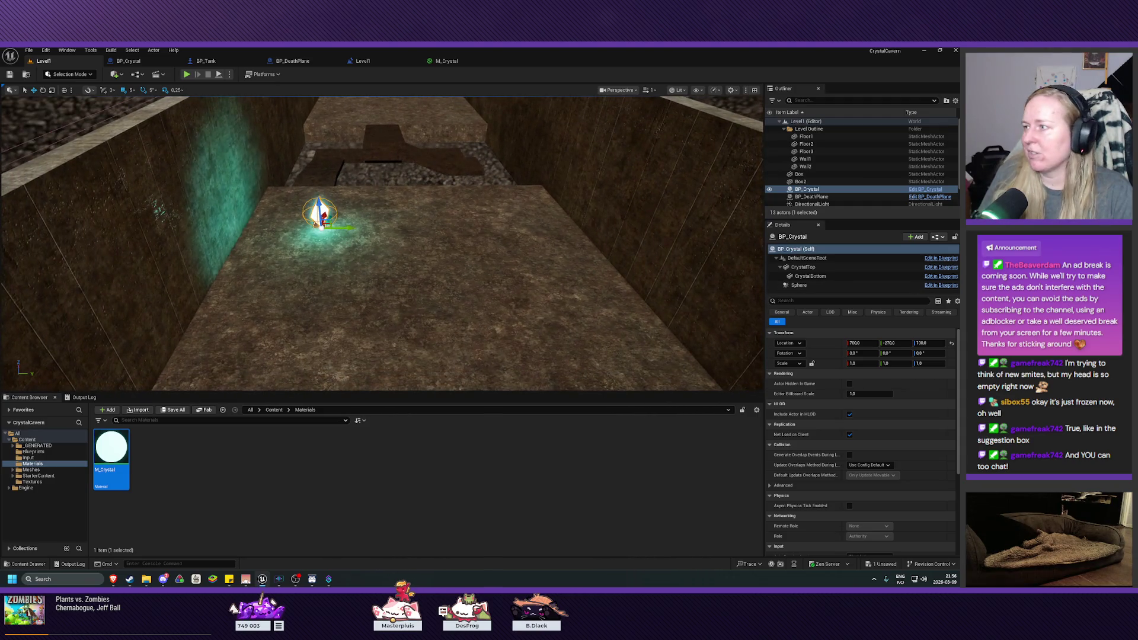
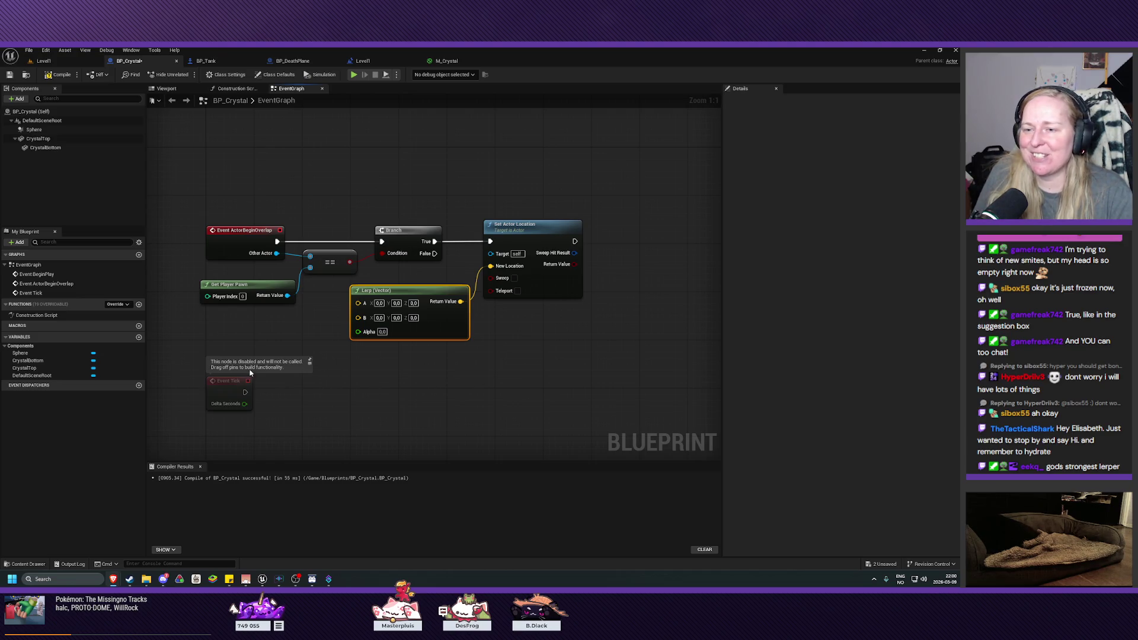
- Deselect the Lerp (Vector) node and drag the disabled Event Tick node down out of view
click(237, 331)
drag(239, 396, 240, 450)
drag(433, 424, 517, 224)
mouse_move(300, 253)
mouse_down()
mouse_move(299, 316)
mouse_move(394, 256)
mouse_move(374, 345)
mouse_up()
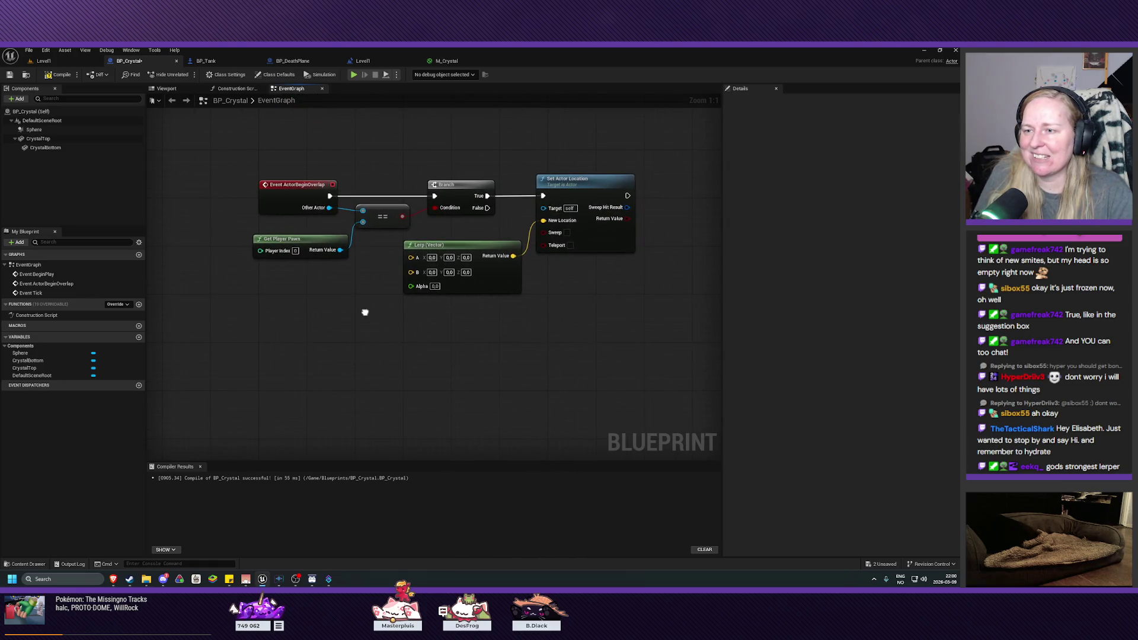
- Add a Timeline node from the graph's All Actions menu
right_click(365, 312)
scroll(501, 438, down, 15)
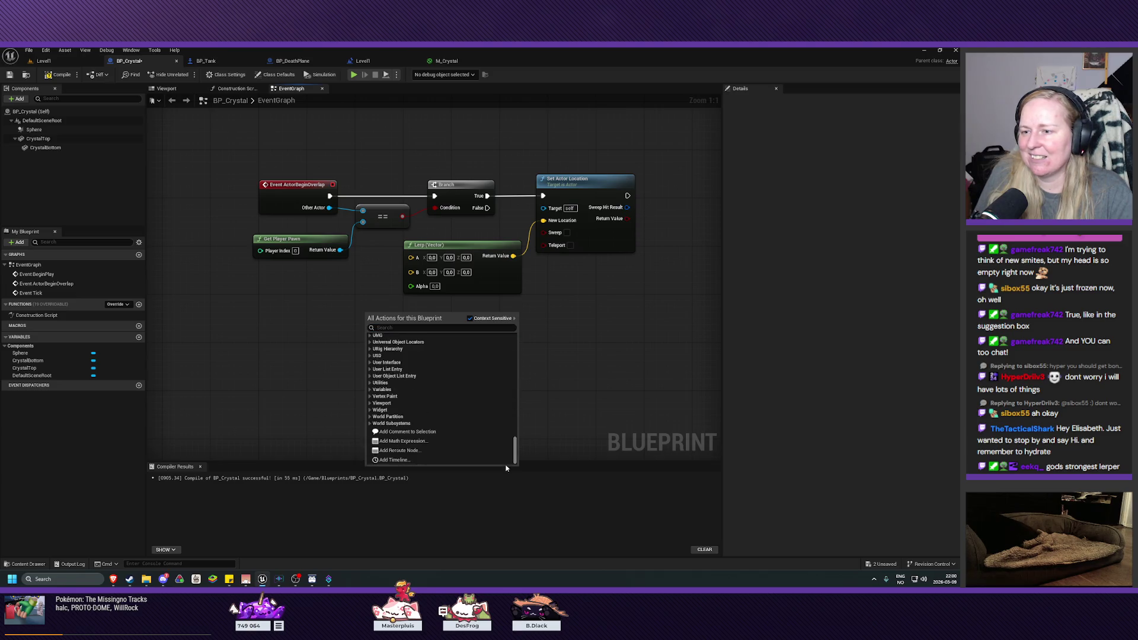
click(394, 460)
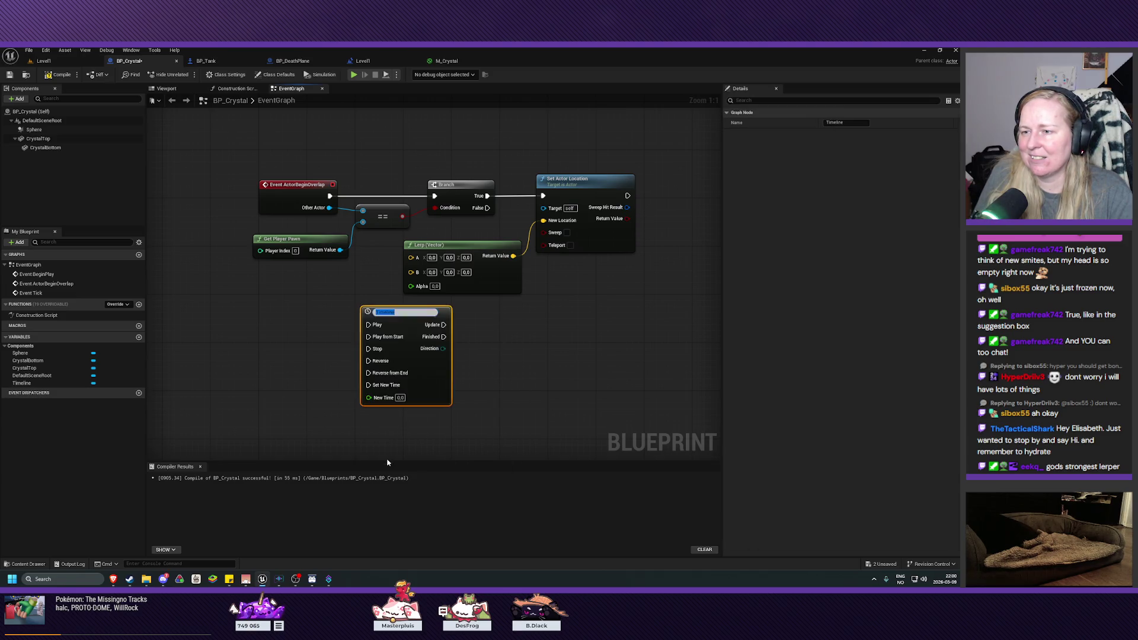
- Keep the Timeline's default name and place the node beneath the Lerp (Vector) node
click(439, 334)
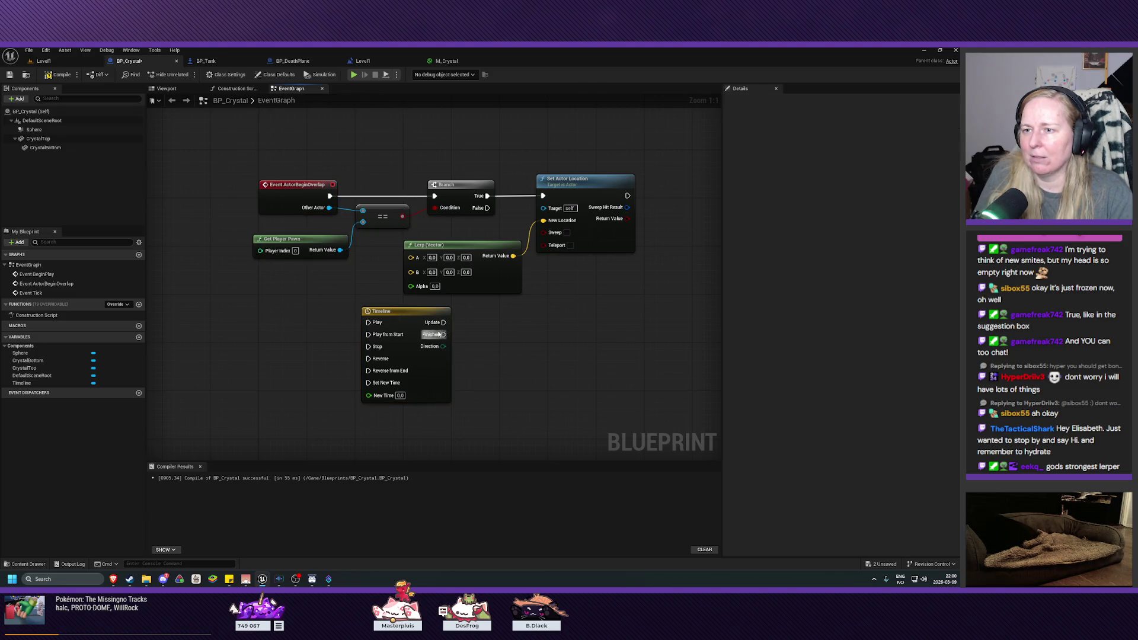
drag(409, 319, 330, 319)
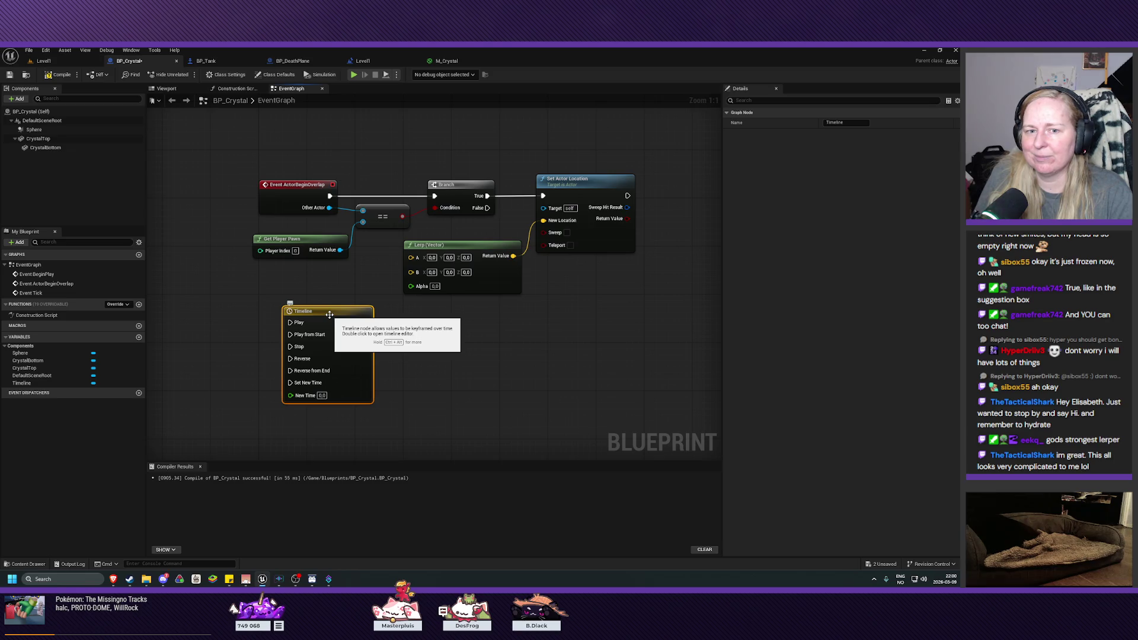
mouse_move(521, 349)
mouse_down()
mouse_move(518, 386)
mouse_move(452, 389)
mouse_move(436, 413)
mouse_move(472, 404)
mouse_move(404, 381)
mouse_move(473, 399)
mouse_move(486, 376)
mouse_up()
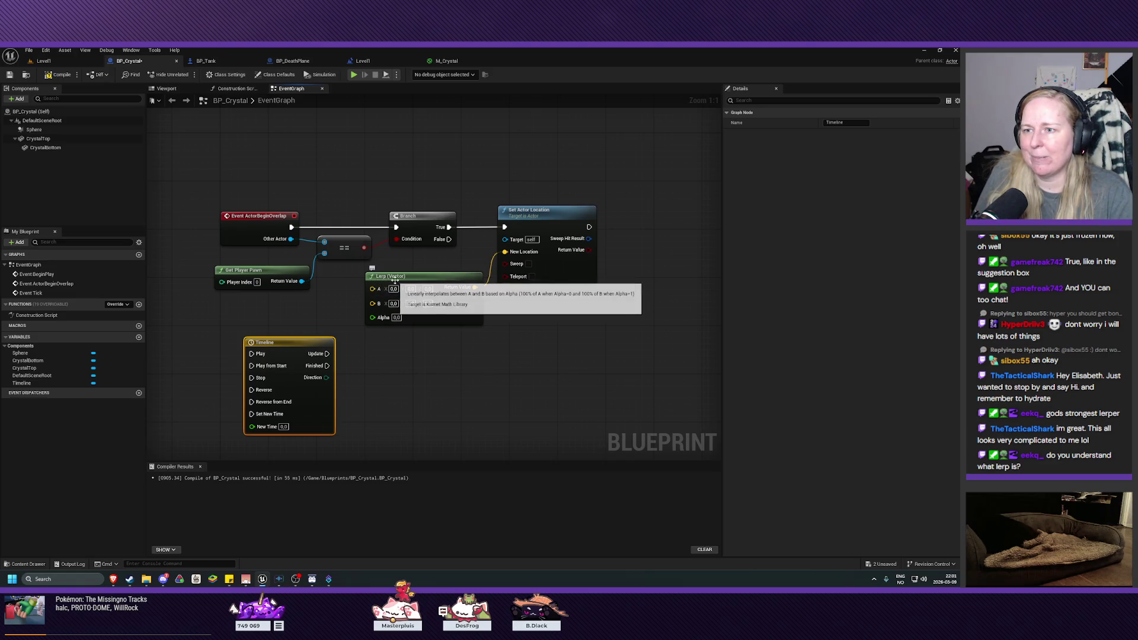
mouse_move(377, 278)
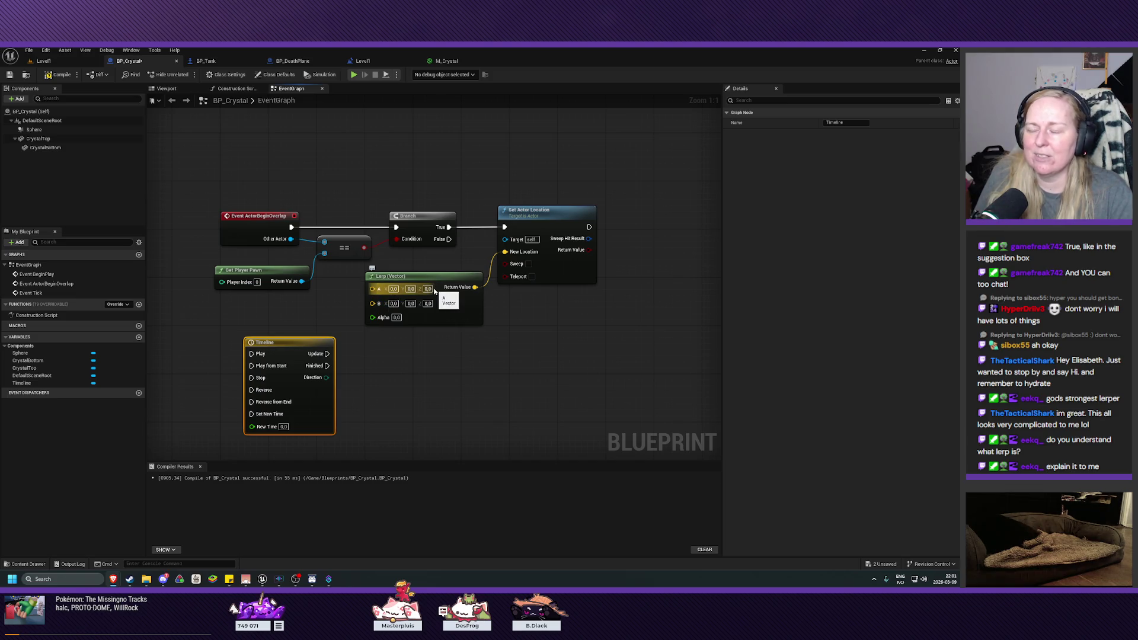
- Nudge the Timeline node slightly up and left below the Lerp node
mouse_move(383, 317)
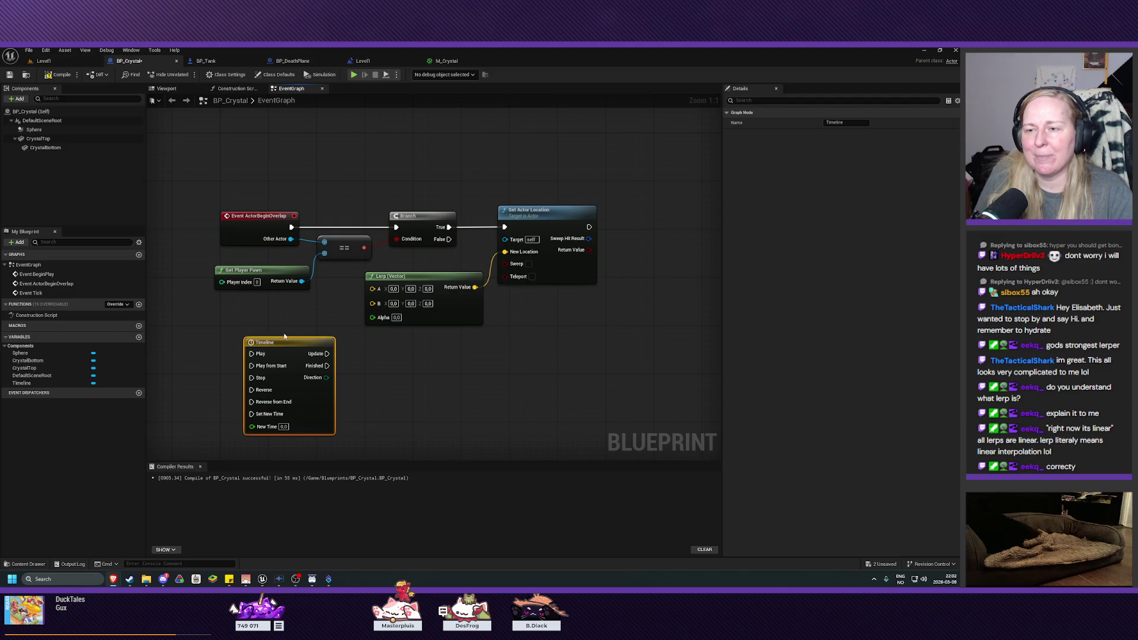
mouse_move(284, 346)
mouse_down()
mouse_move(278, 324)
mouse_move(284, 335)
mouse_up()
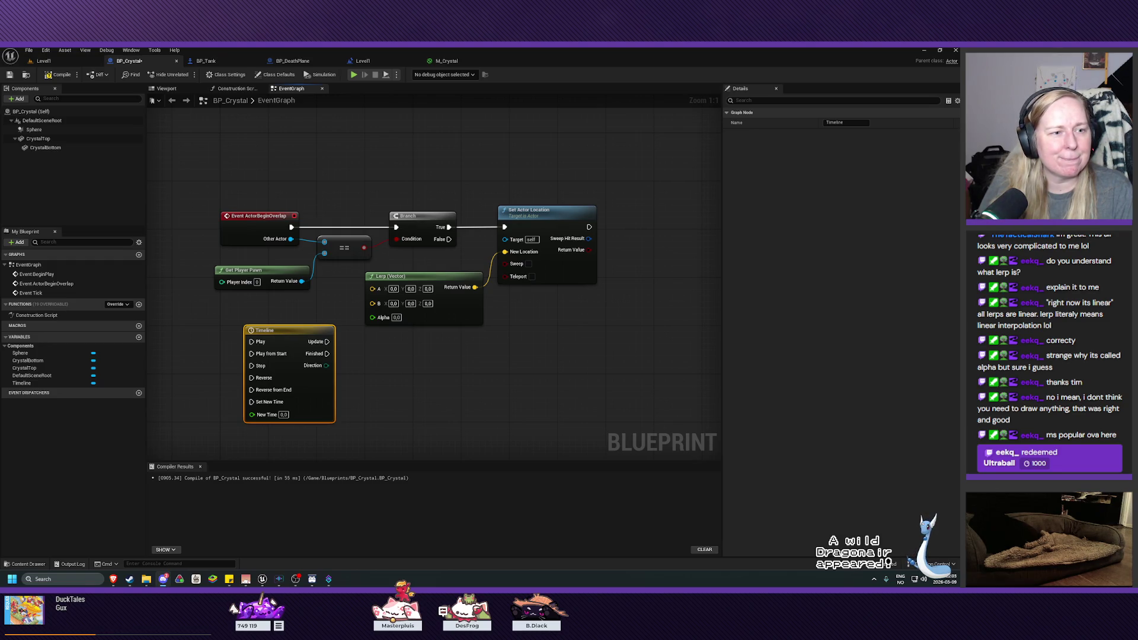
- Shift the Timeline node slightly right under the Lerp node and select it
drag(459, 393, 500, 389)
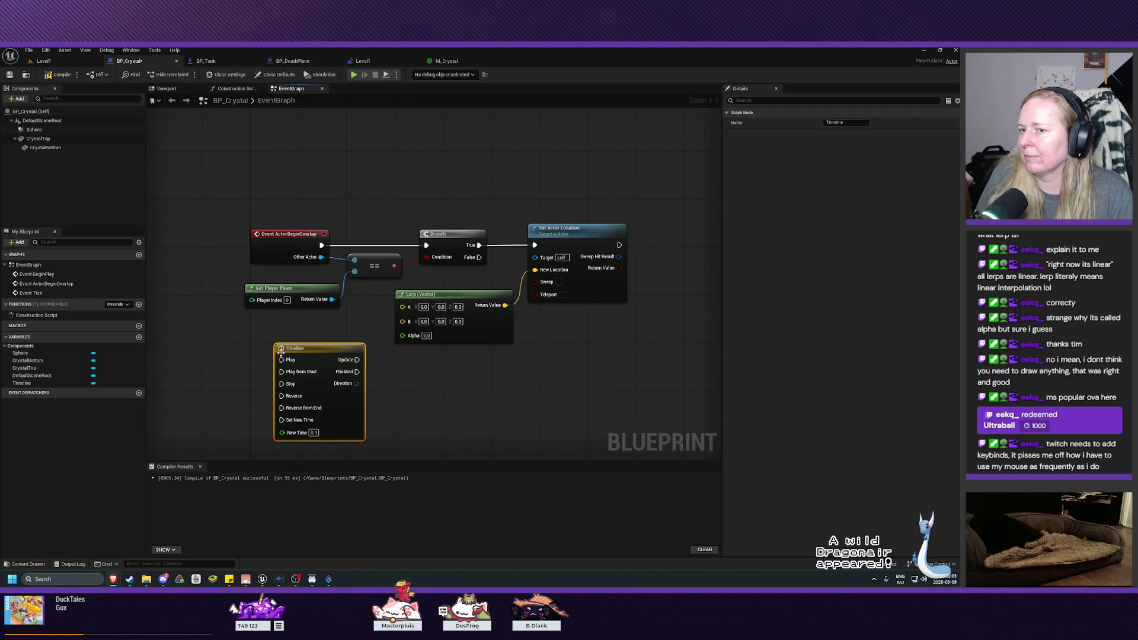
drag(315, 349, 327, 349)
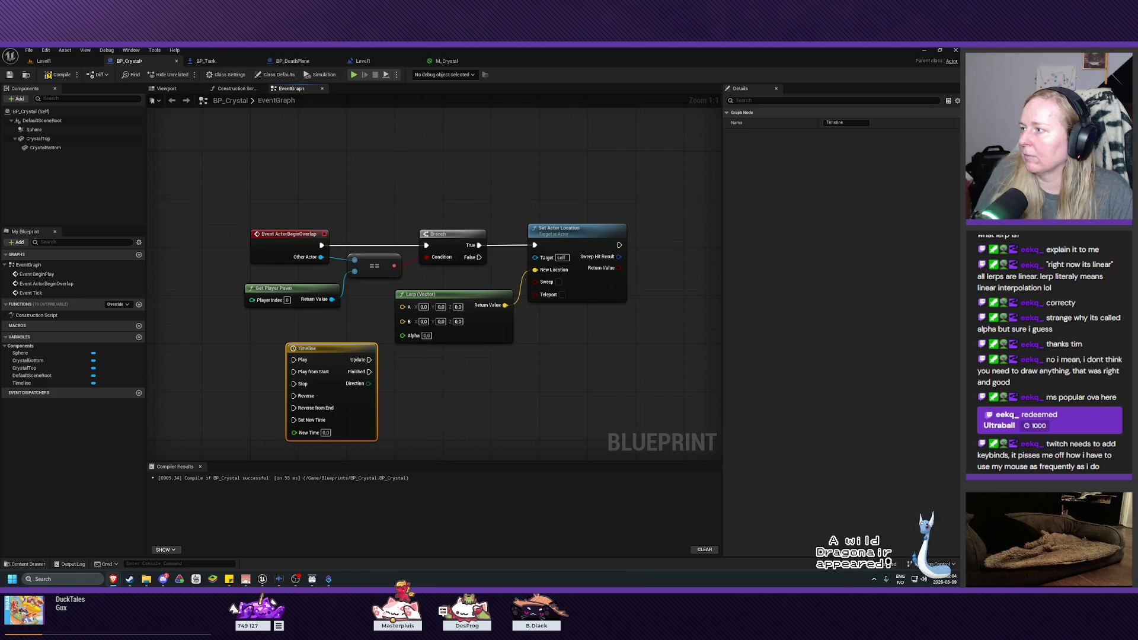
click(308, 374)
key(F2)
- Open the Timeline's editor and show the + Track type options
double_click(325, 365)
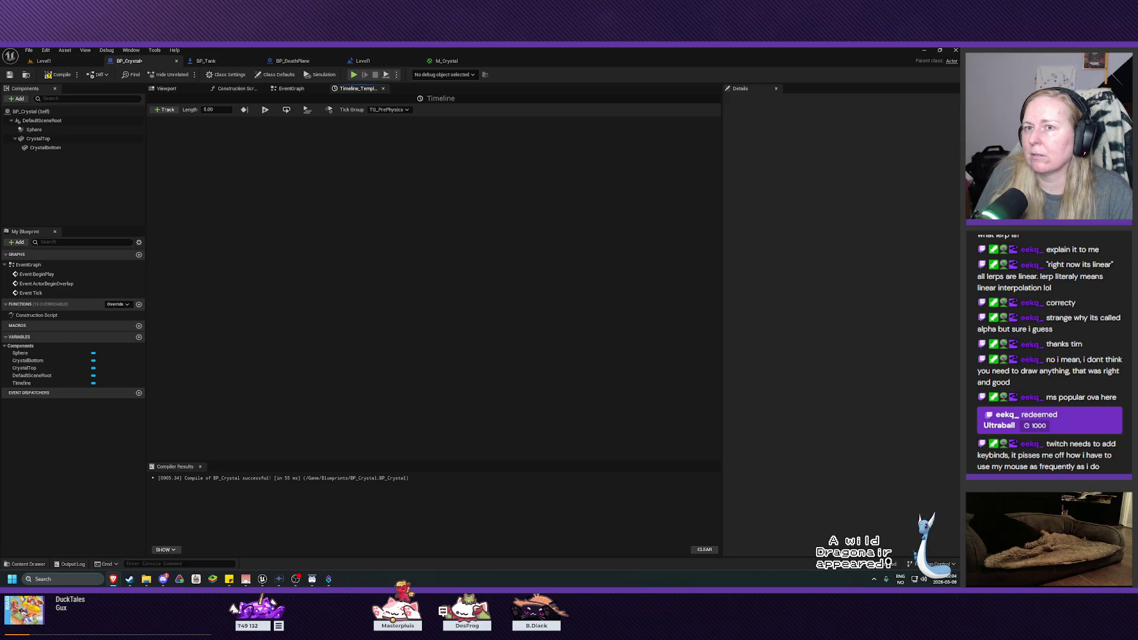
click(165, 109)
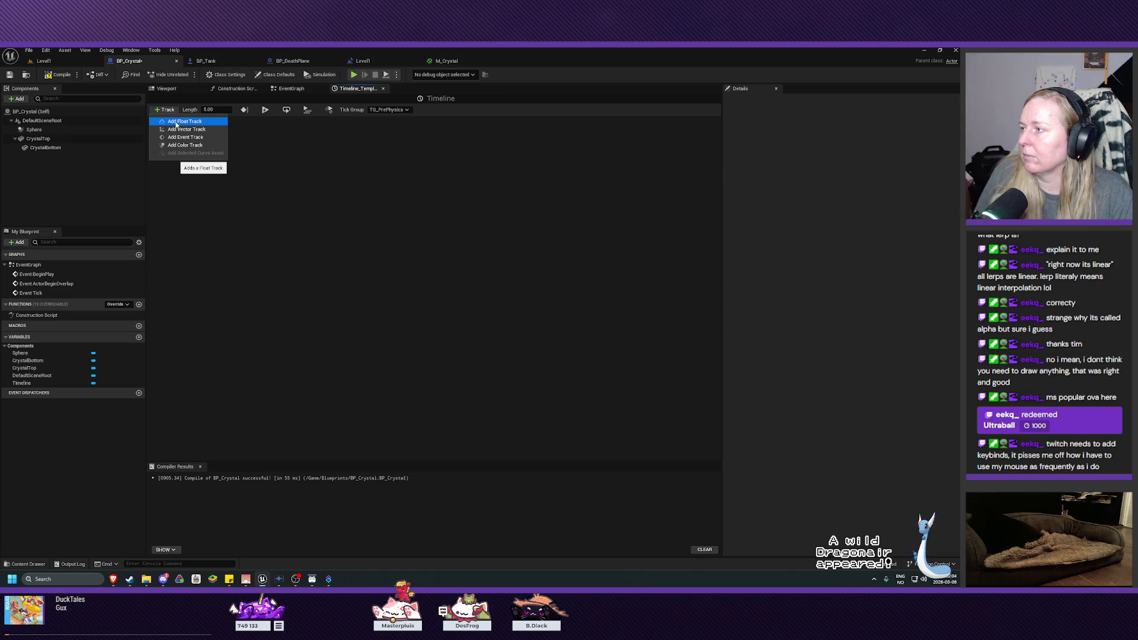
- Add a float track named CrystalPosition to the Timeline
click(176, 122)
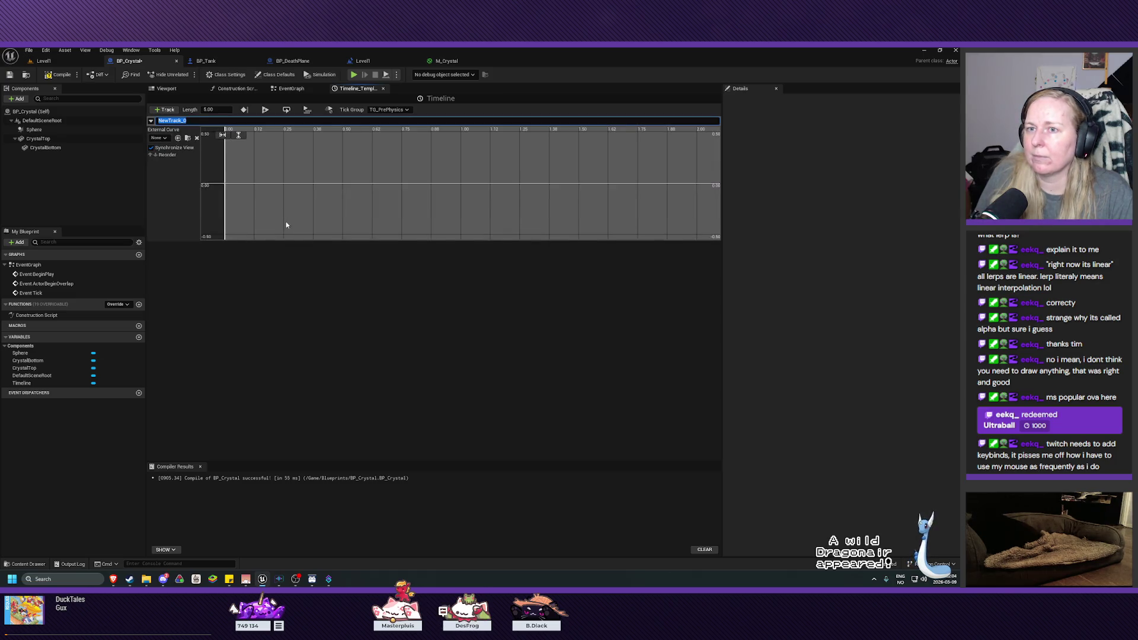
text(CrystalPosition)
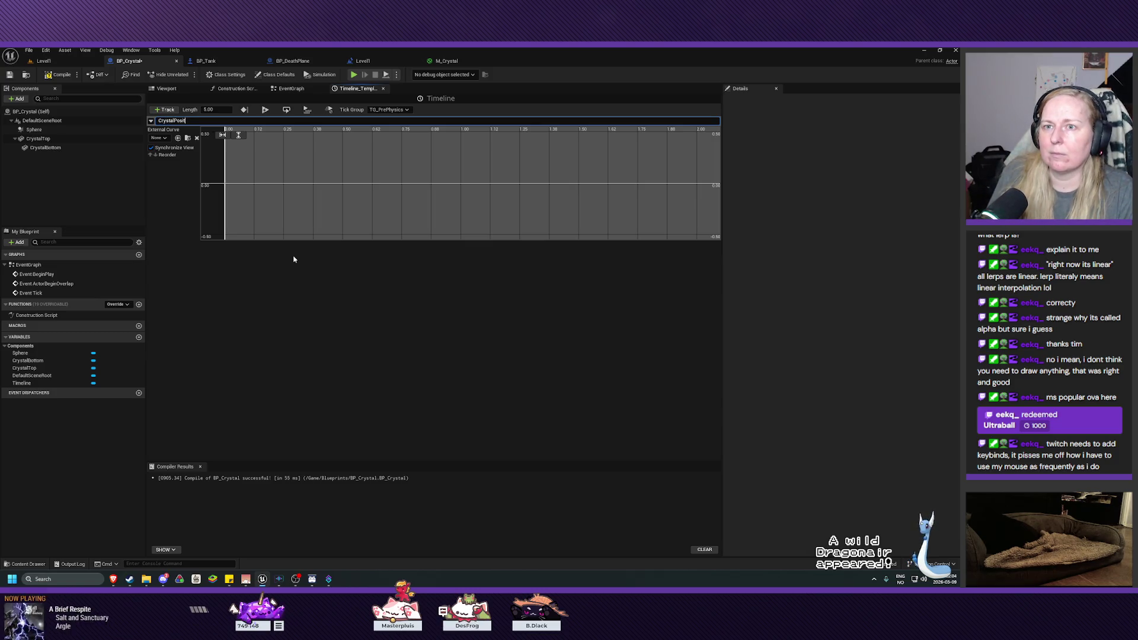
key(Return)
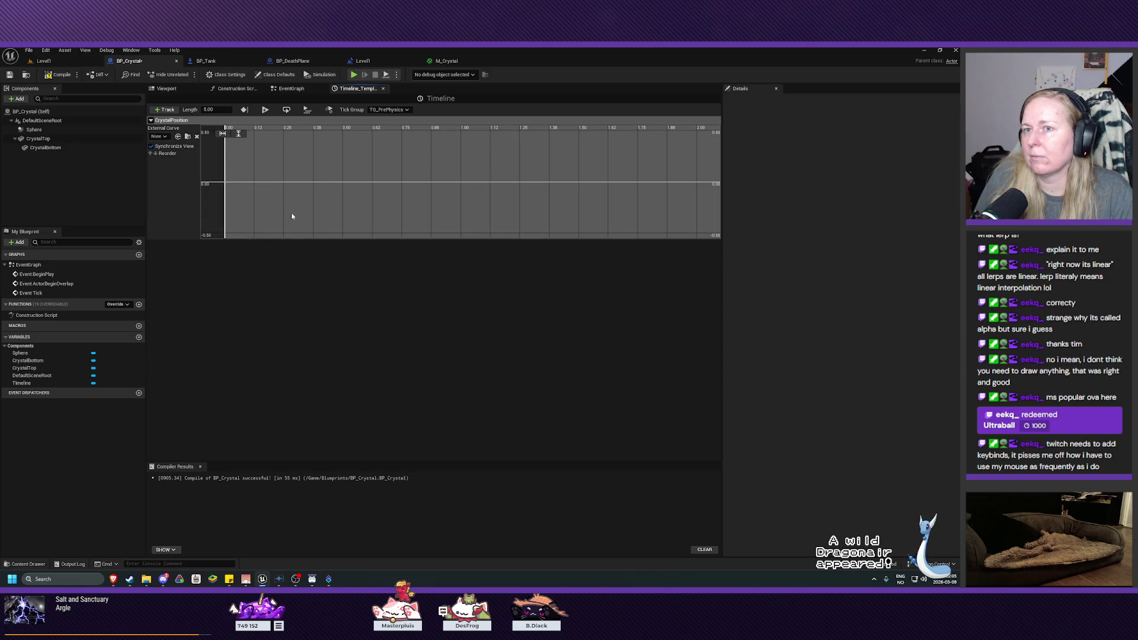
- Set the Timeline length to 1.00 and bring time zero into view
click(208, 109)
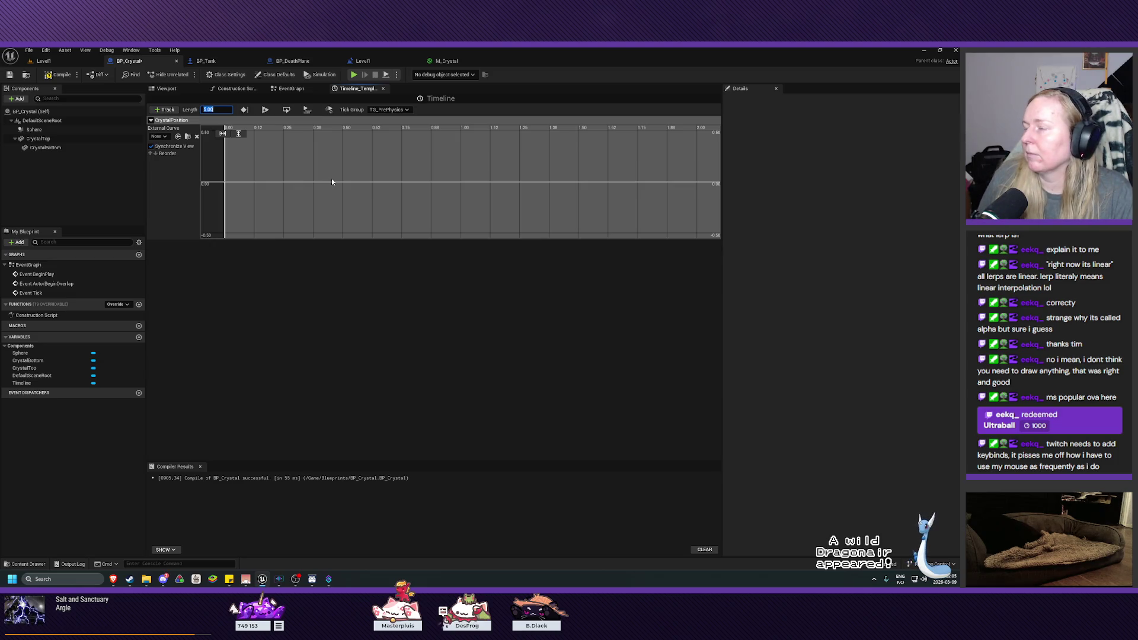
text(1)
key(Return)
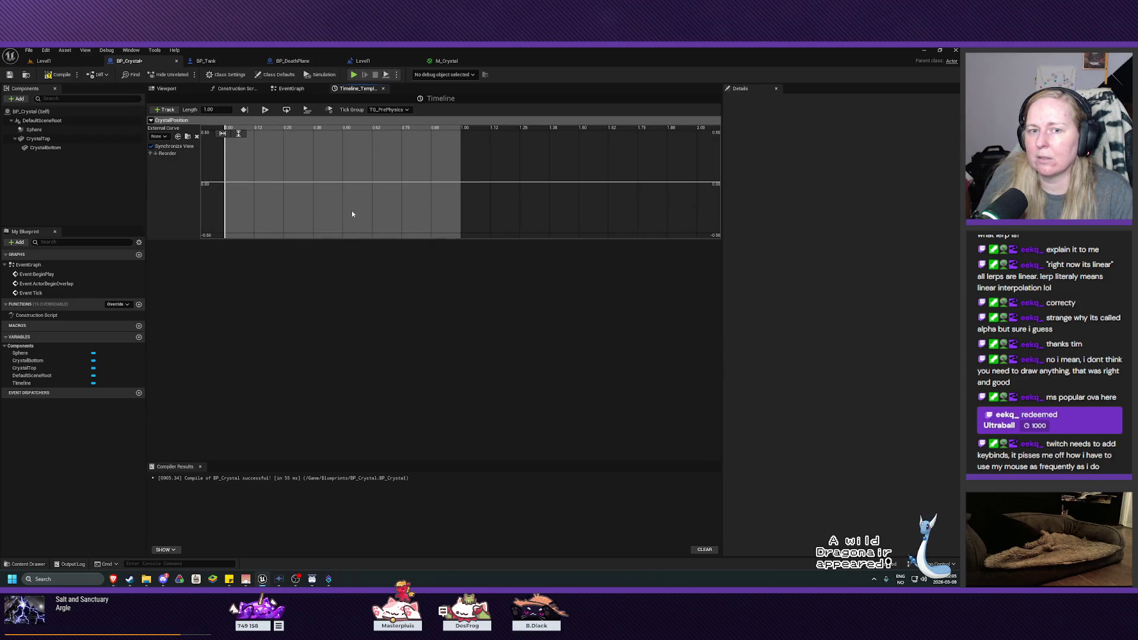
drag(352, 214, 432, 214)
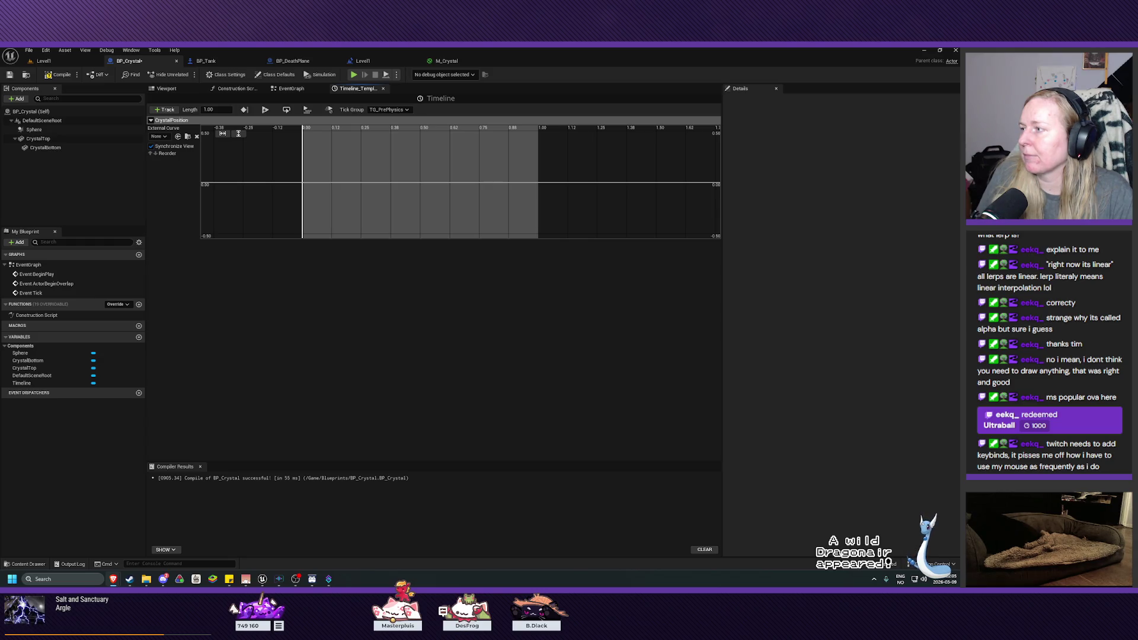
- Add a key to the CrystalPosition curve at time 0 with value 0
right_click(302, 185)
click(329, 197)
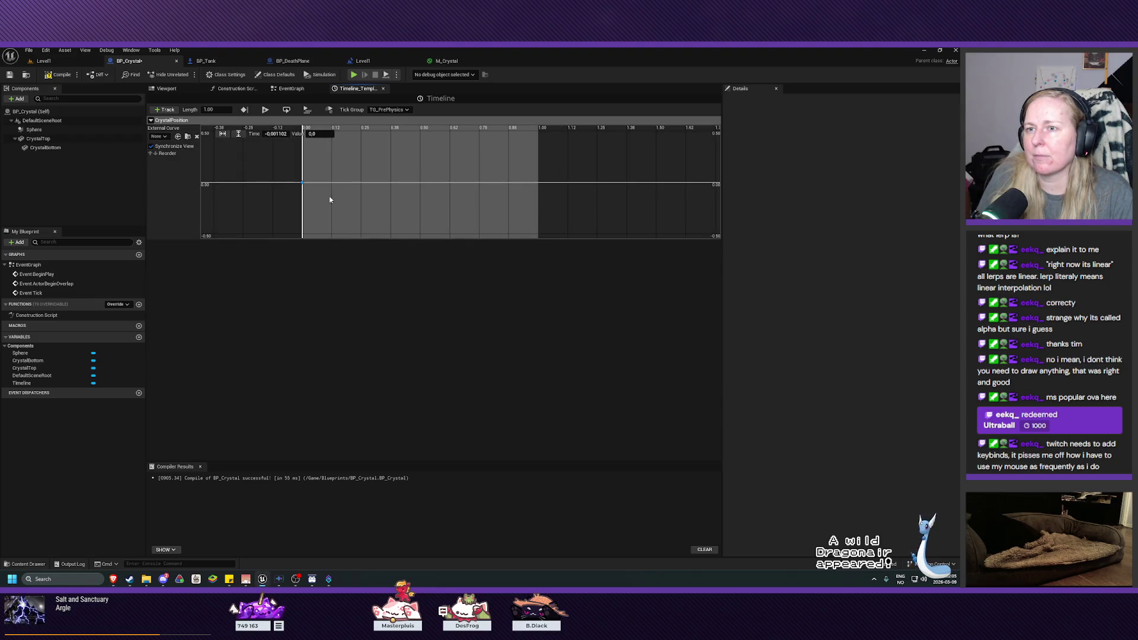
click(270, 134)
text(0)
key(Return)
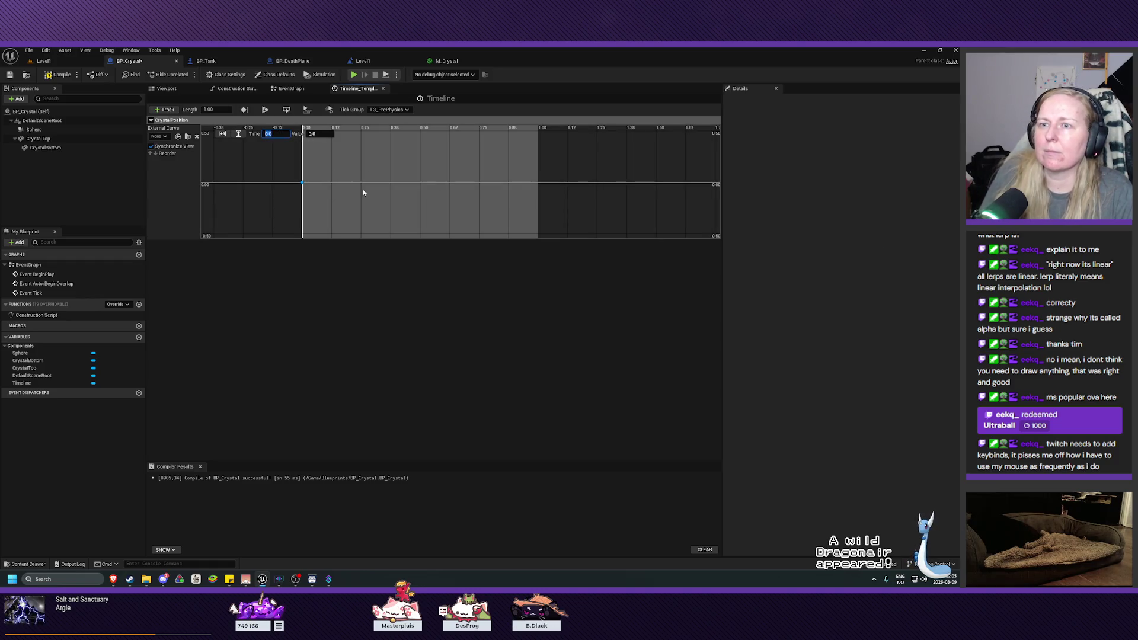
click(386, 299)
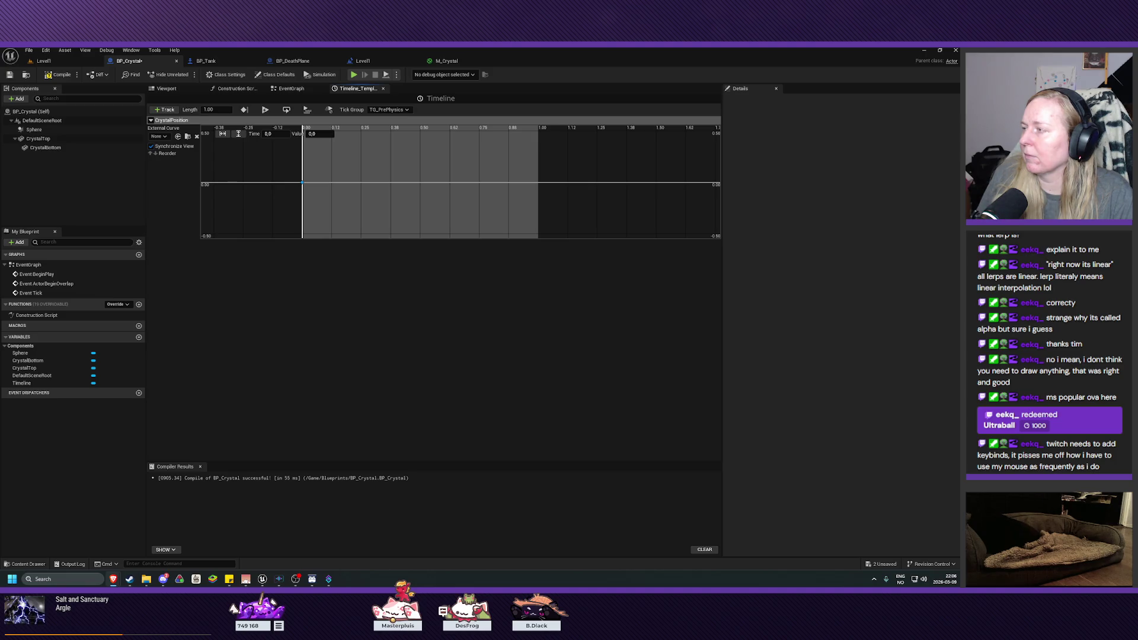
- Add a second CrystalPosition key at time 1 with value 1
right_click(540, 183)
click(566, 196)
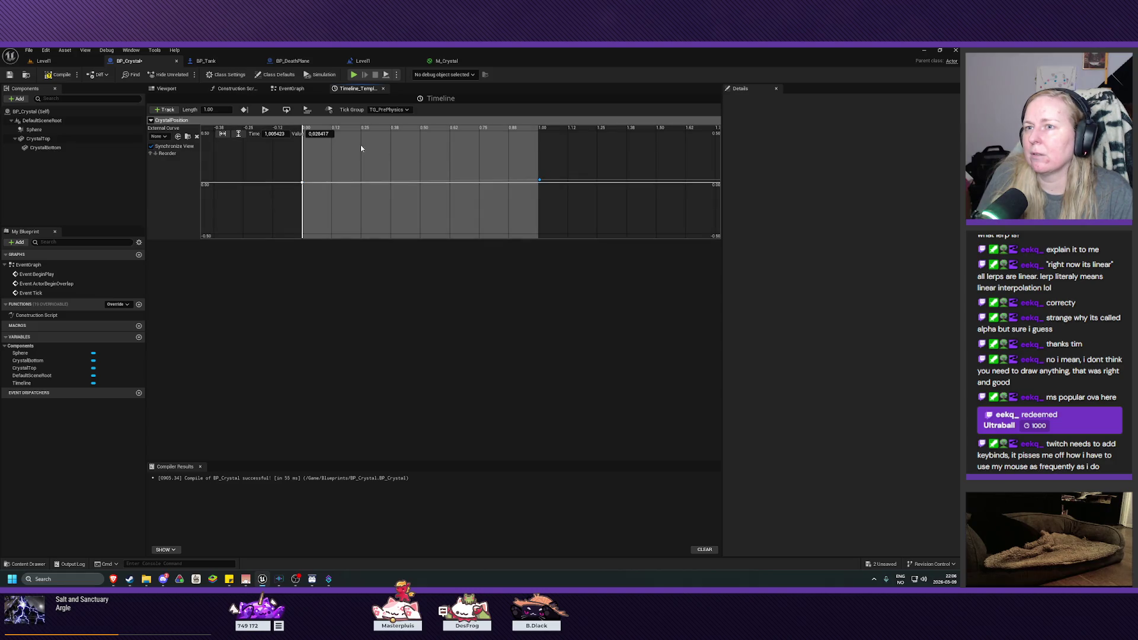
click(275, 134)
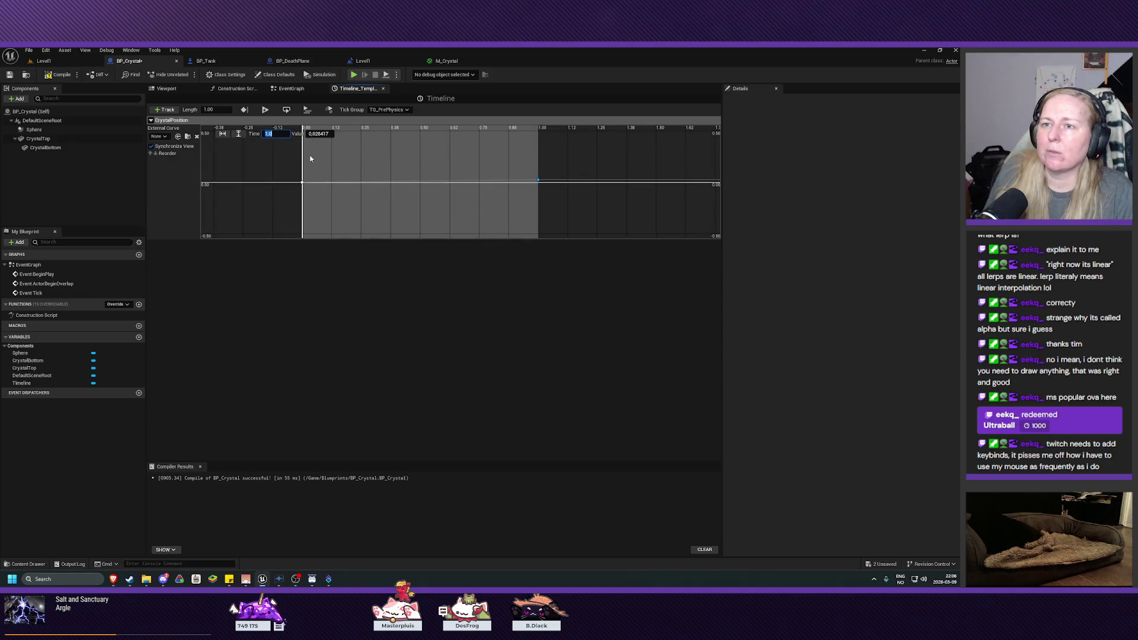
click(325, 135)
text(1)
key(Return)
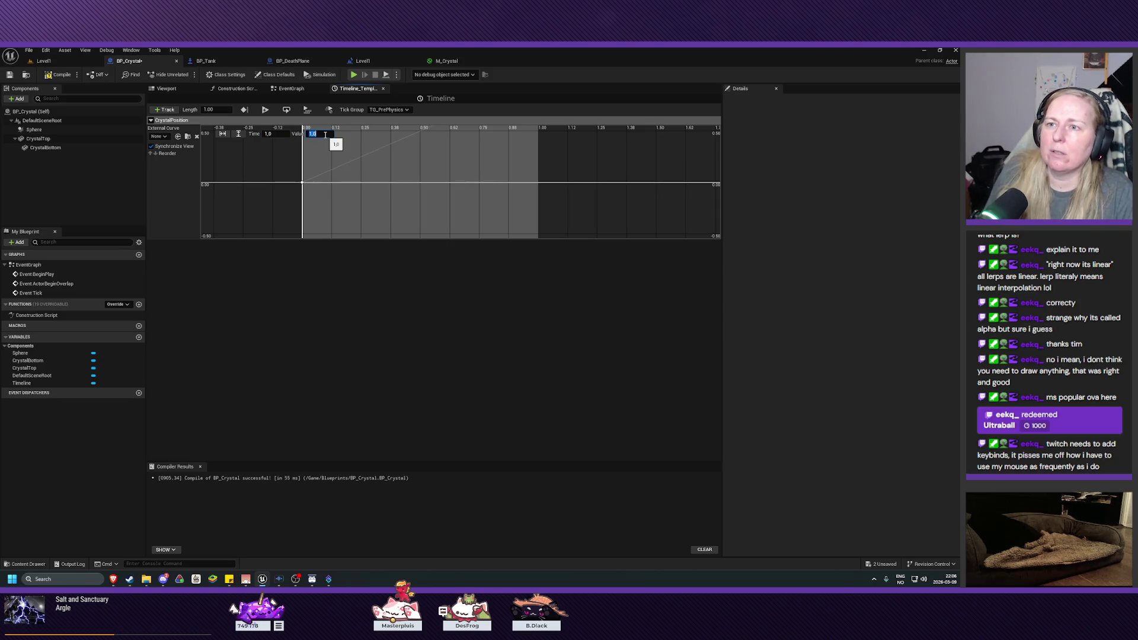
click(440, 165)
- Fit the whole curve into view, then save and compile BP_Crystal
key(f)
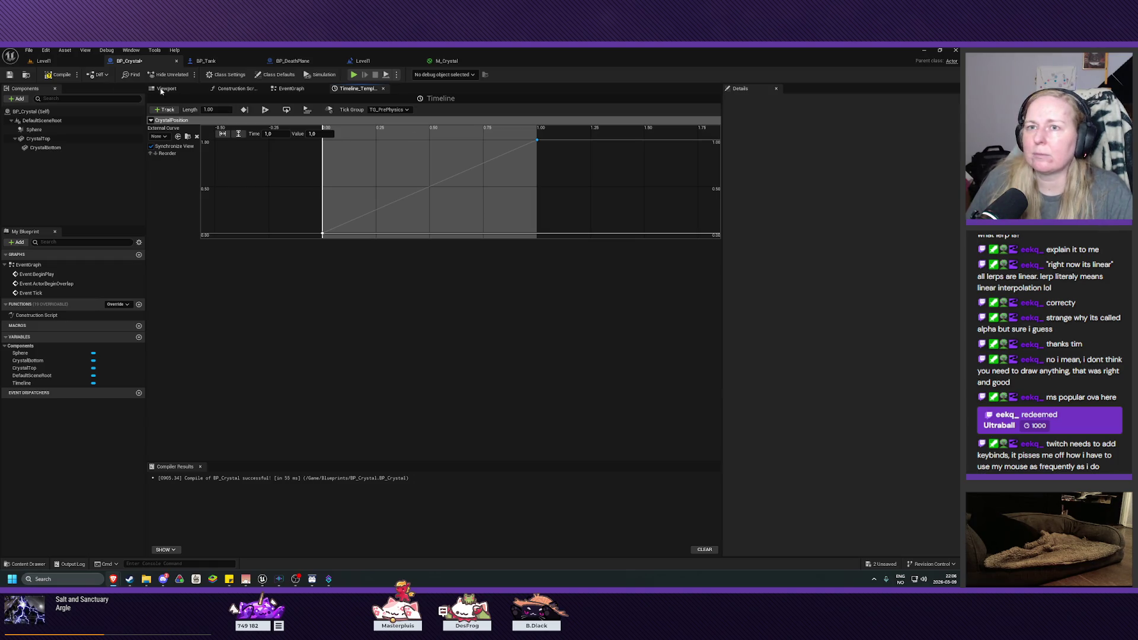
key(ctrl+s)
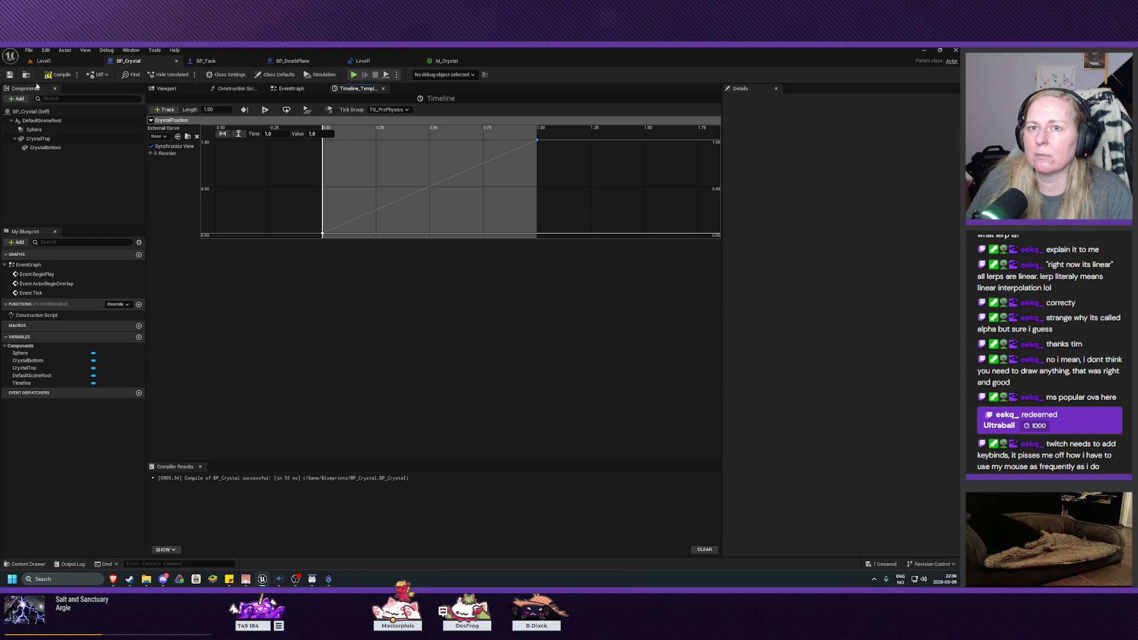
click(56, 76)
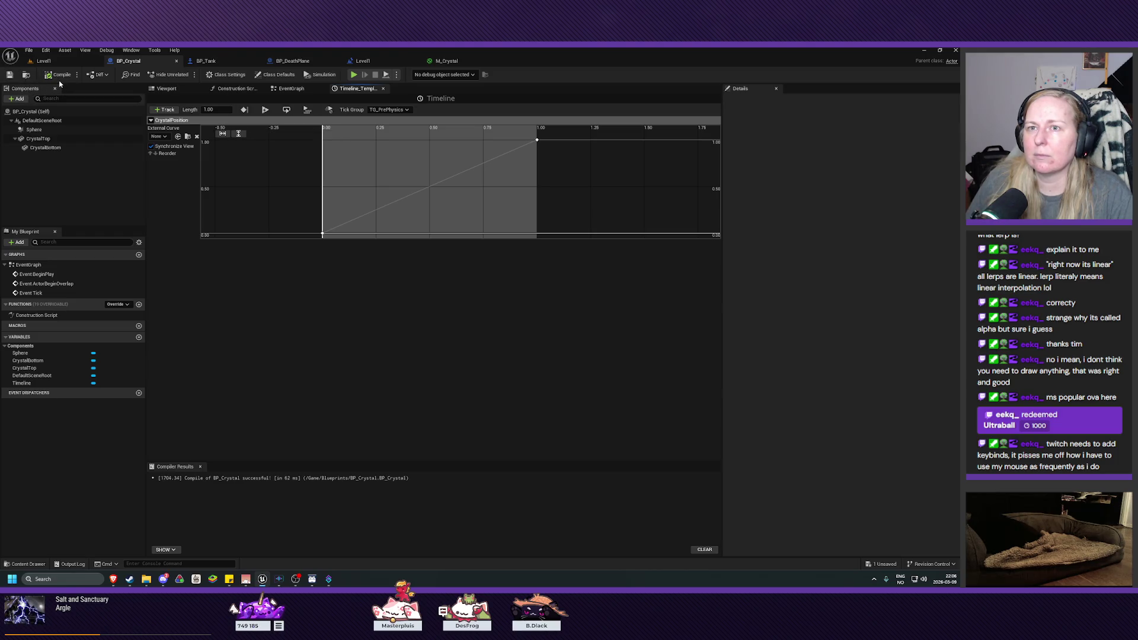
- Return to the EventGraph and pan so the Timeline node is fully visible
click(292, 90)
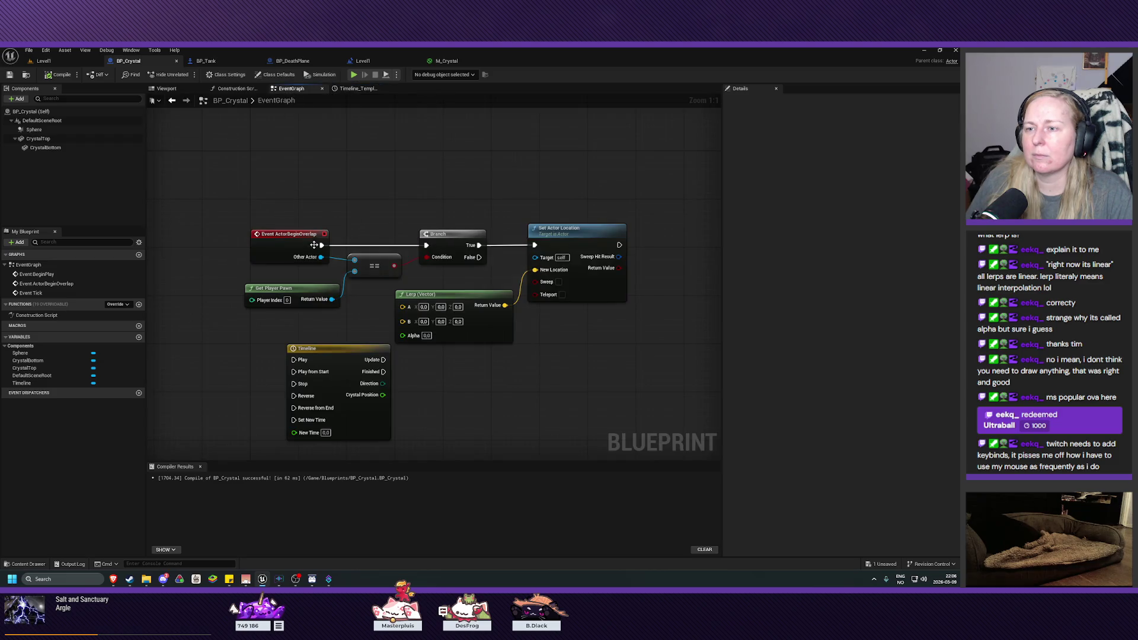
drag(535, 415, 534, 378)
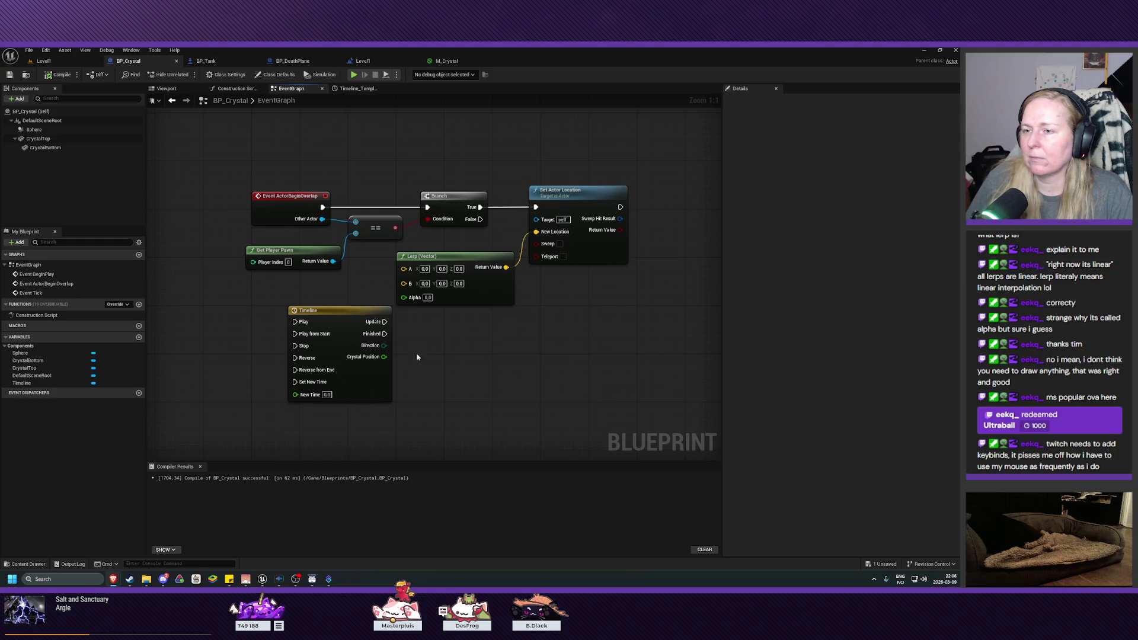
- Wire the Timeline's Crystal Position output into the Lerp (Vector) Alpha pin and nudge the Timeline left
drag(379, 358, 404, 297)
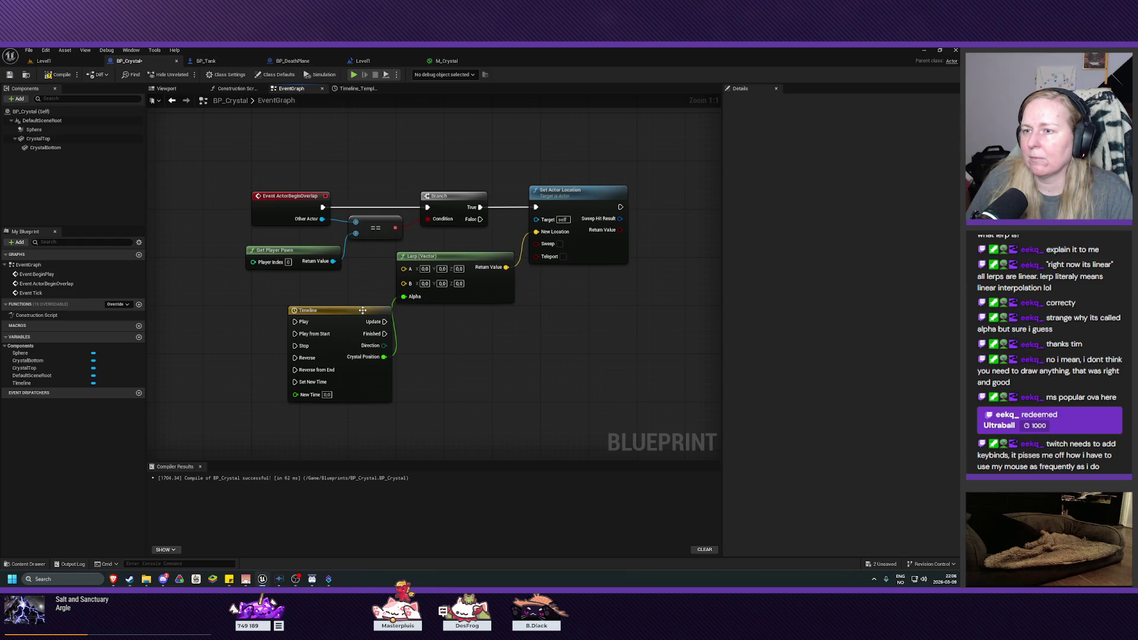
drag(333, 312, 308, 310)
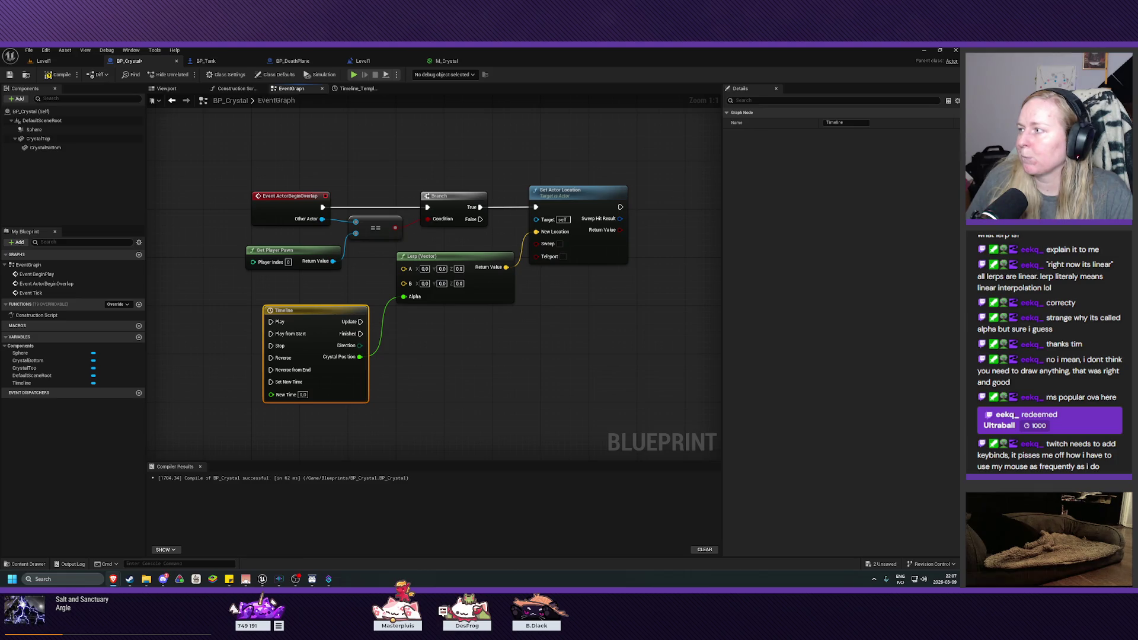
scroll(581, 351, down, 5)
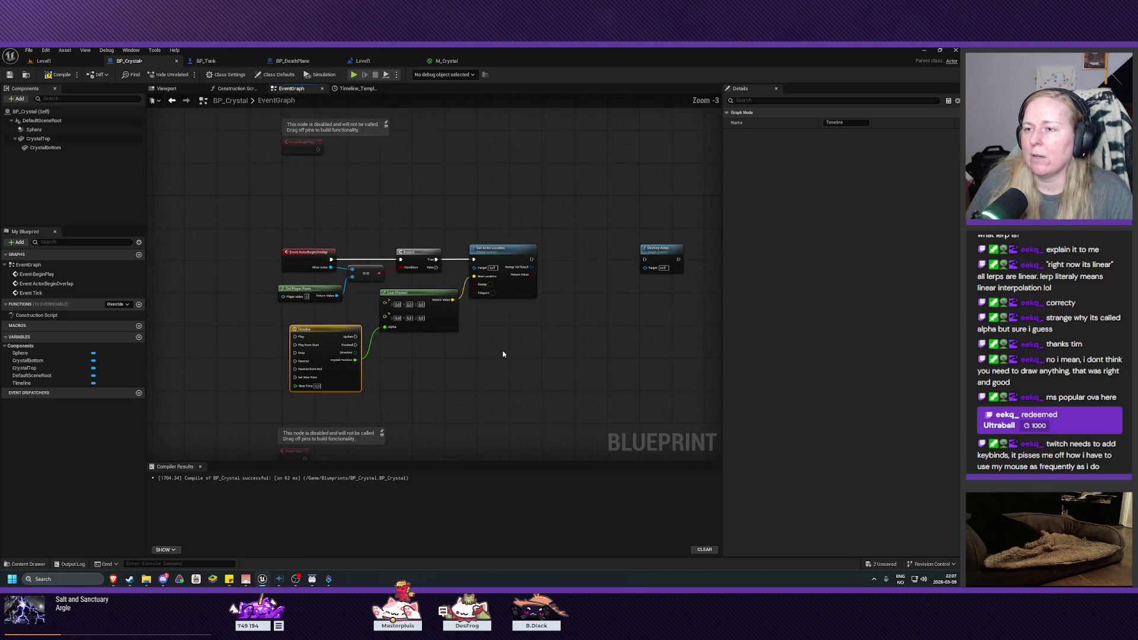
- Shift Set Actor Location and Lerp right, and place the Timeline beside Branch with True wired to Play
scroll(530, 337, up, 3)
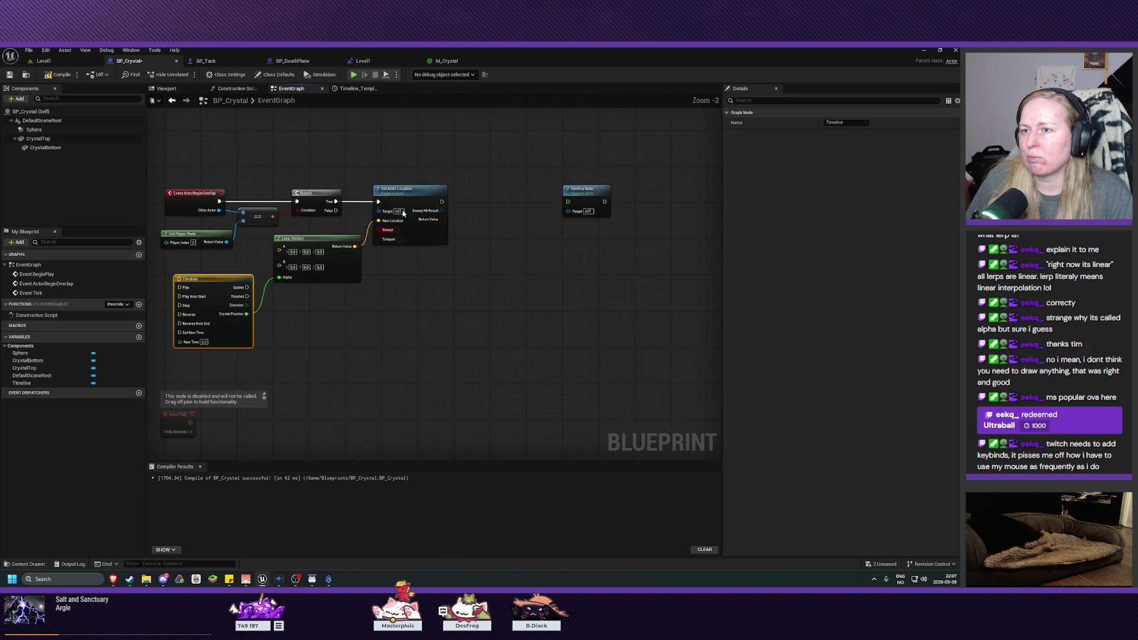
mouse_move(389, 172)
mouse_down()
mouse_move(384, 216)
mouse_move(355, 256)
mouse_up()
drag(444, 196, 534, 196)
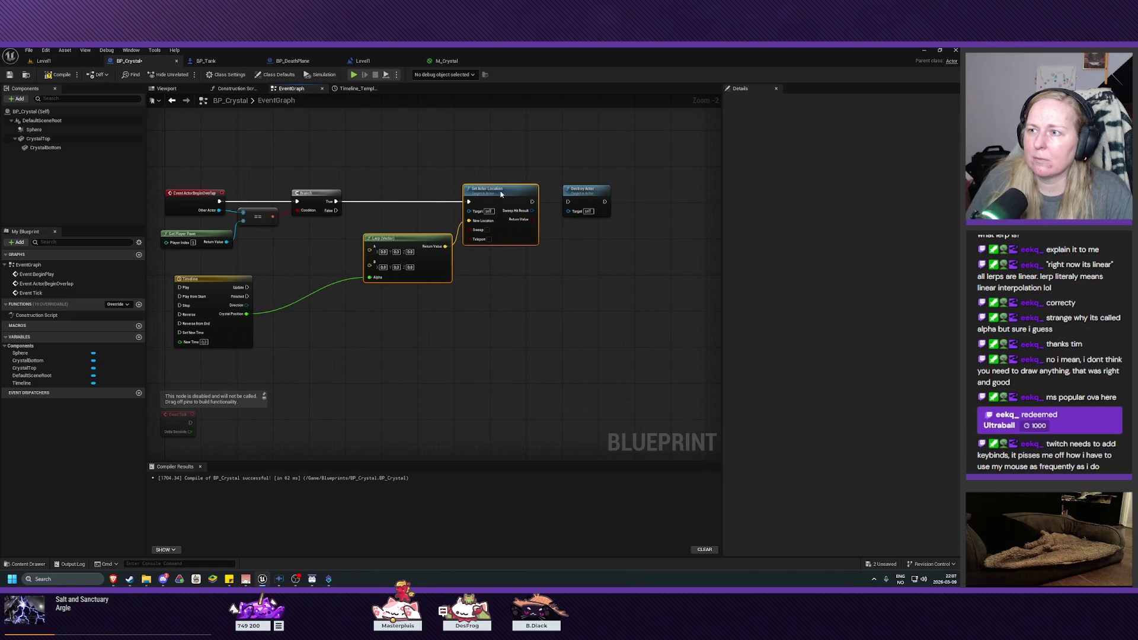
click(410, 204)
drag(215, 278, 386, 194)
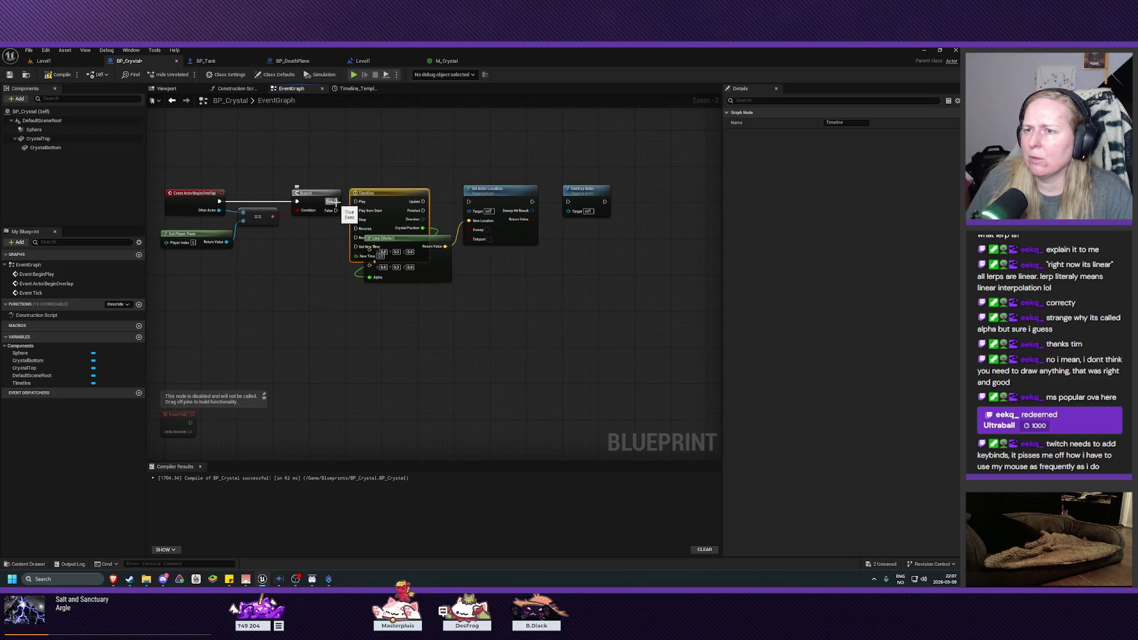
drag(336, 202, 358, 204)
- Wire the Timeline's Update to Set Actor Location and its Finished output to Destroy Actor
mouse_move(406, 243)
mouse_down()
mouse_move(392, 271)
mouse_move(430, 281)
mouse_move(406, 278)
mouse_move(440, 324)
mouse_move(494, 349)
mouse_move(457, 358)
mouse_move(458, 340)
mouse_up()
scroll(551, 340, up, 1)
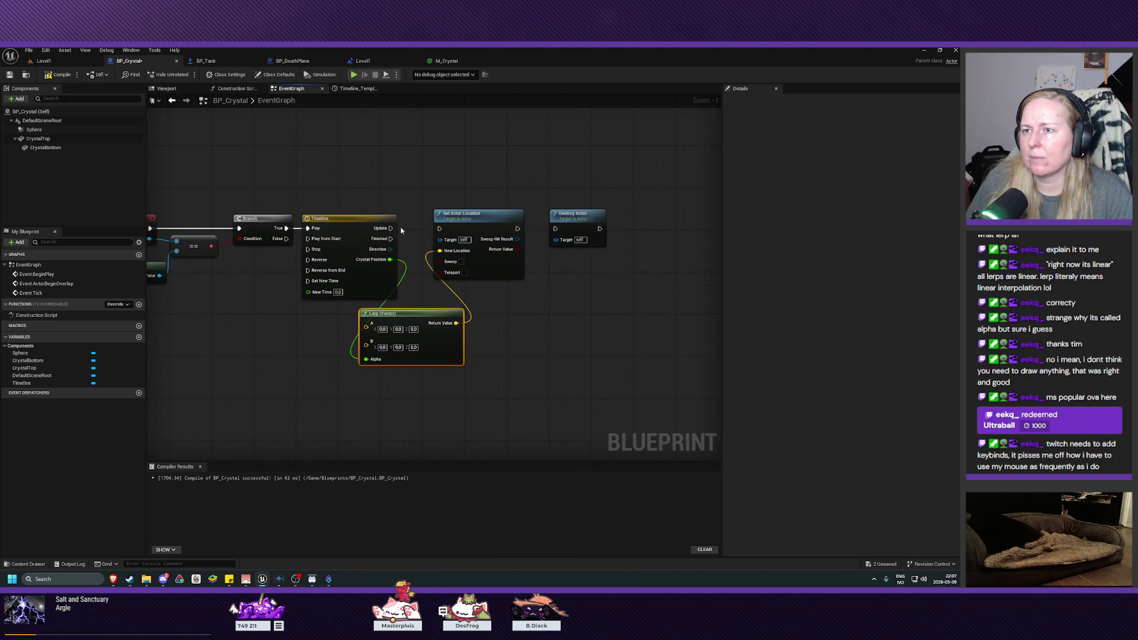
drag(391, 228, 454, 221)
drag(501, 318, 477, 323)
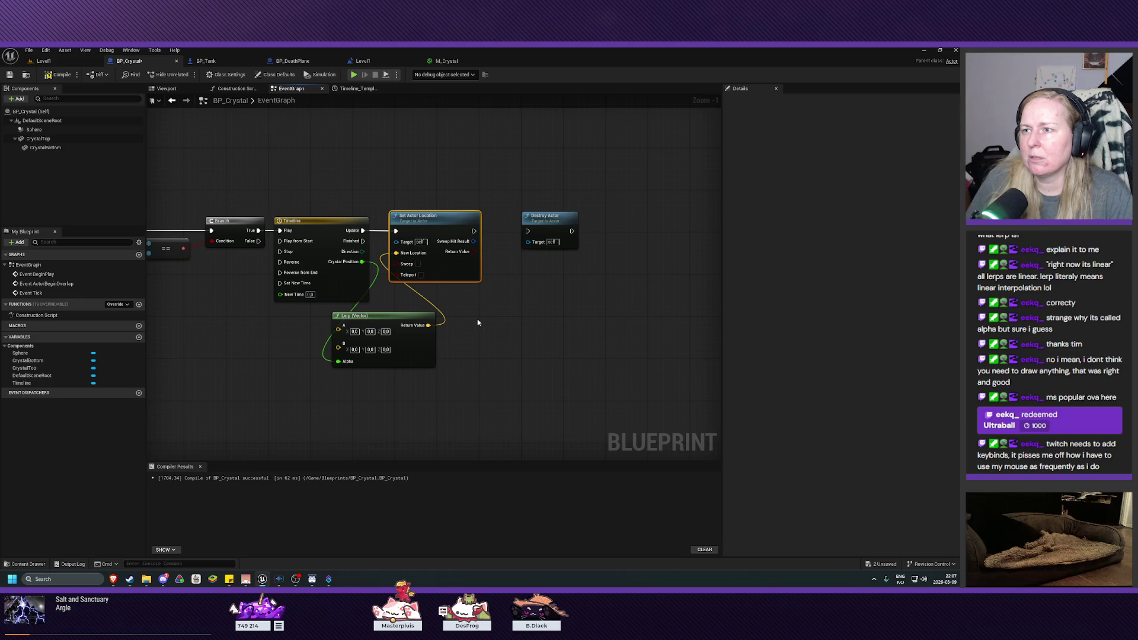
mouse_move(362, 240)
mouse_down()
mouse_move(380, 252)
mouse_move(509, 239)
mouse_move(549, 222)
mouse_move(532, 222)
mouse_up()
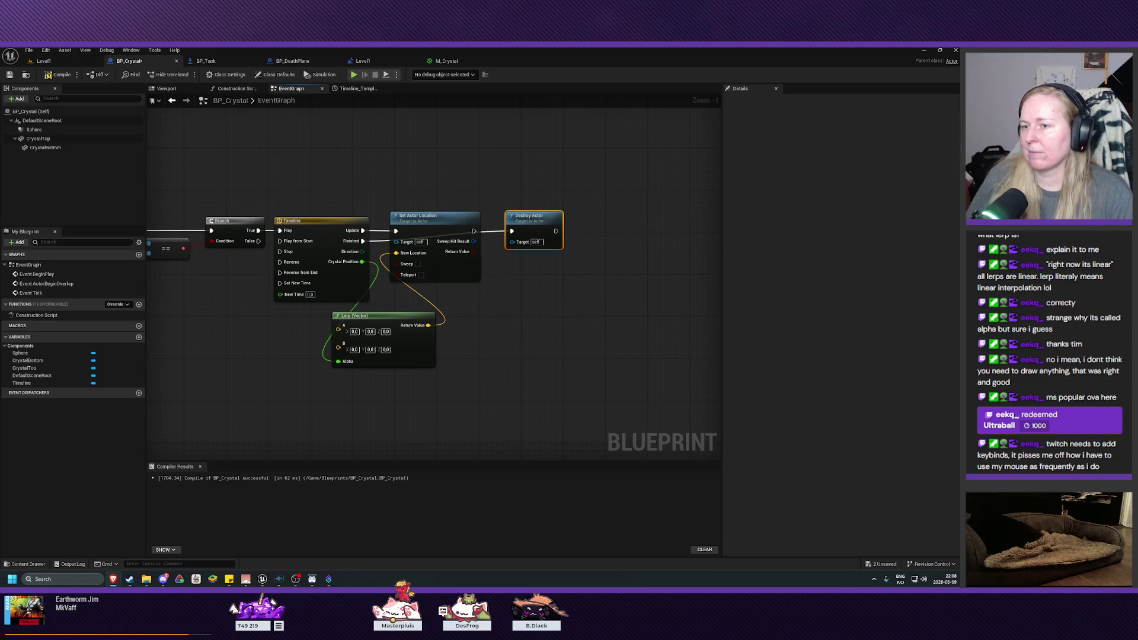
- Add a Get Actor Location node and position it just left of the Lerp (Vector) node
right_click(229, 348)
text(get)
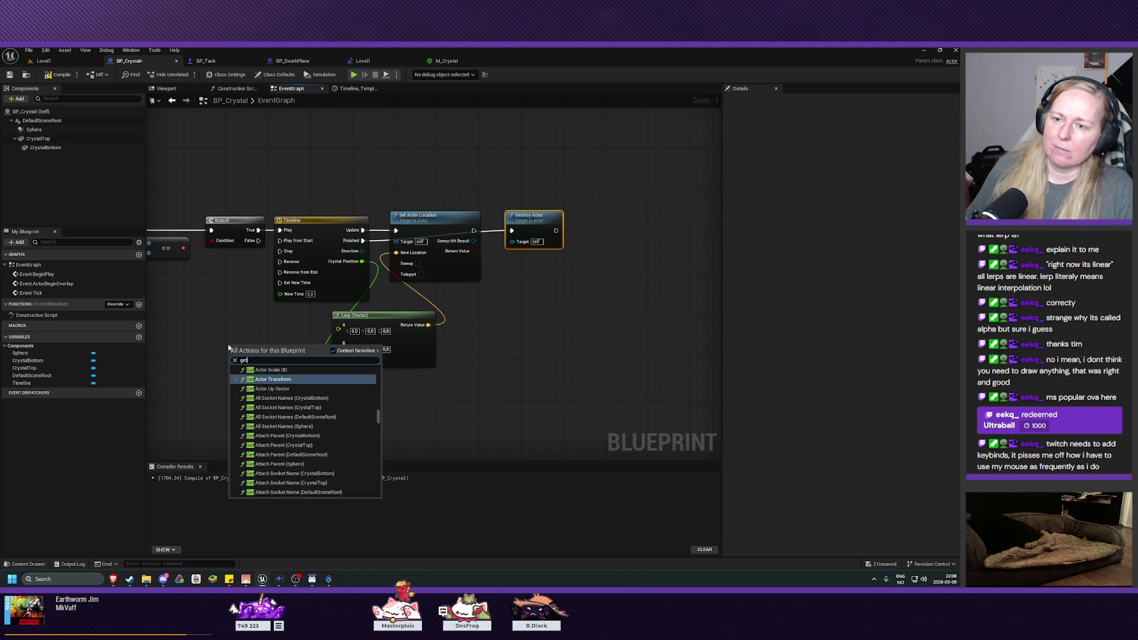
text( acto)
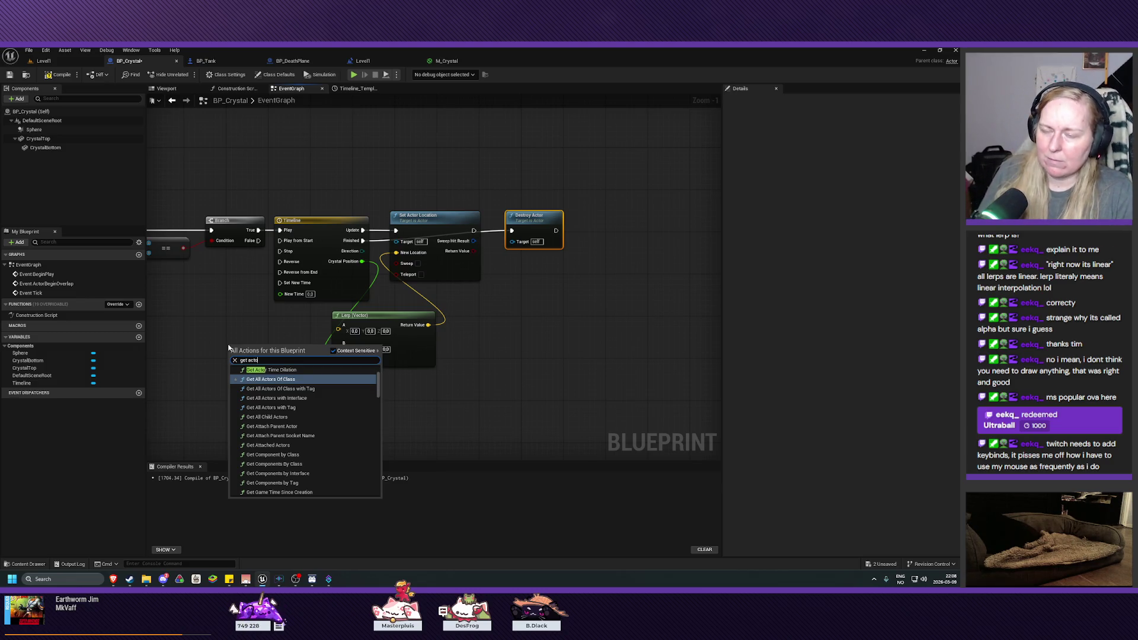
text(r loca)
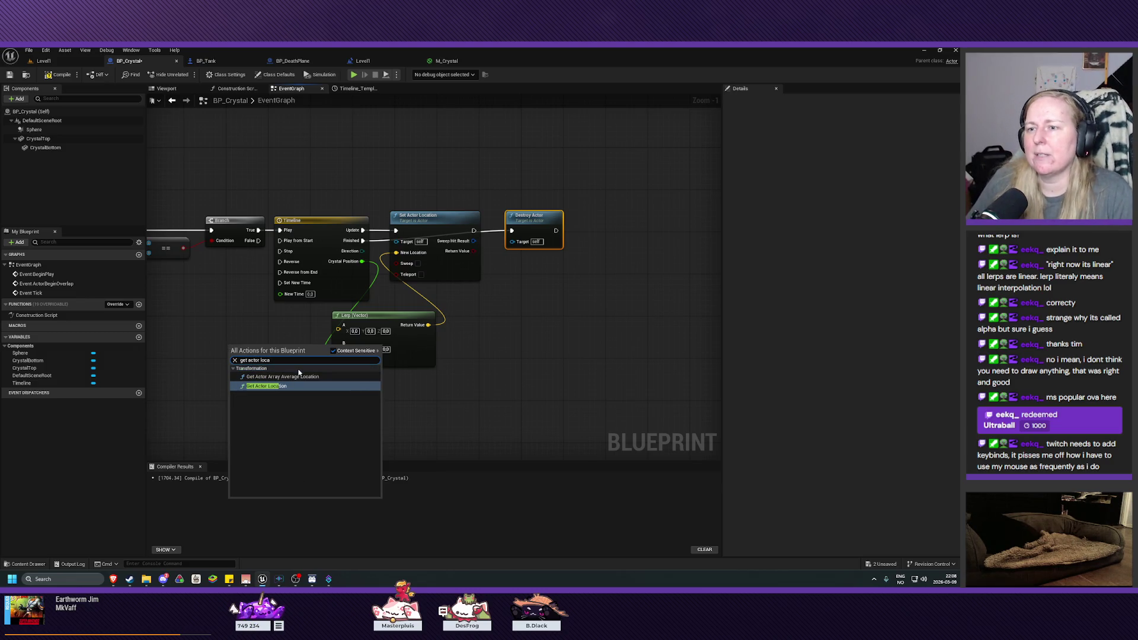
click(283, 386)
mouse_move(268, 350)
mouse_down()
mouse_move(257, 323)
mouse_move(305, 335)
mouse_move(339, 326)
mouse_up()
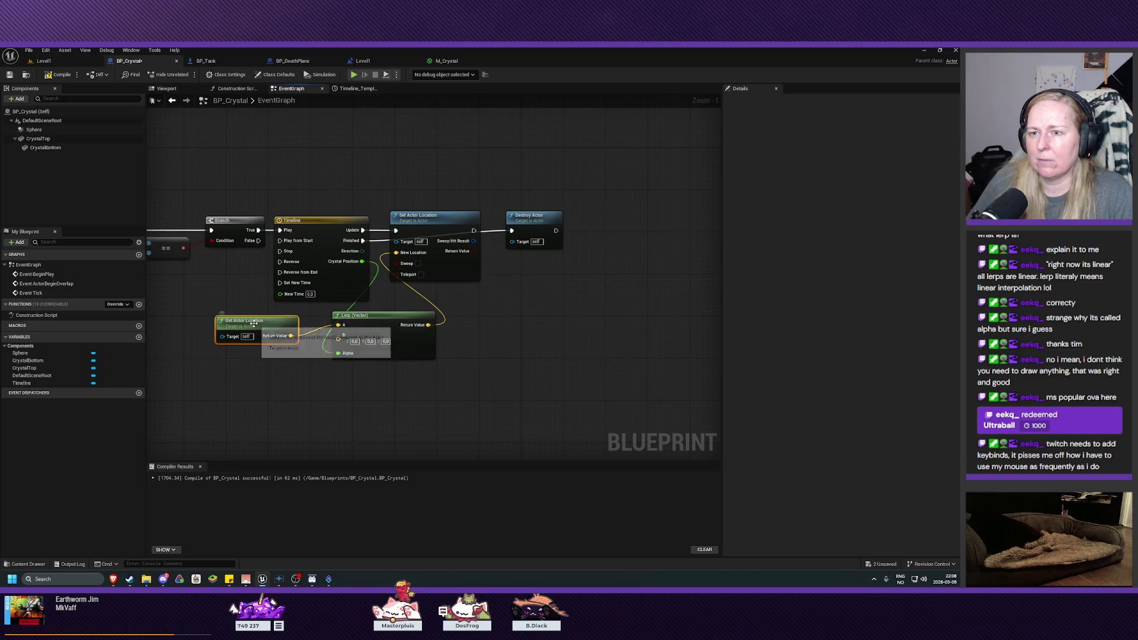
drag(253, 326, 260, 321)
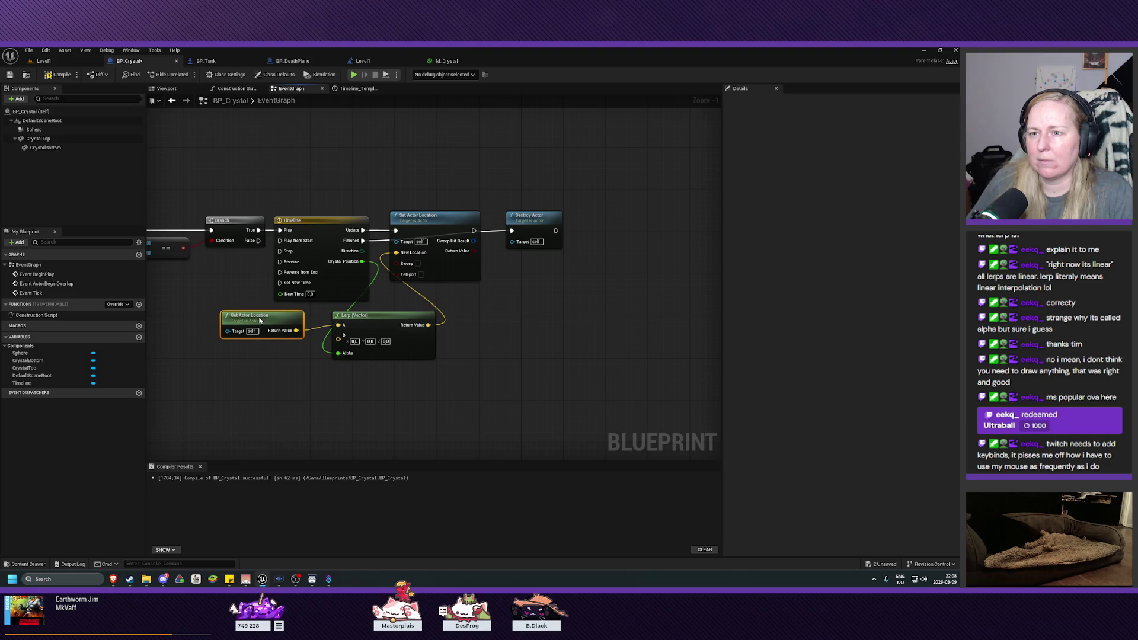
drag(259, 318, 298, 362)
right_click(298, 363)
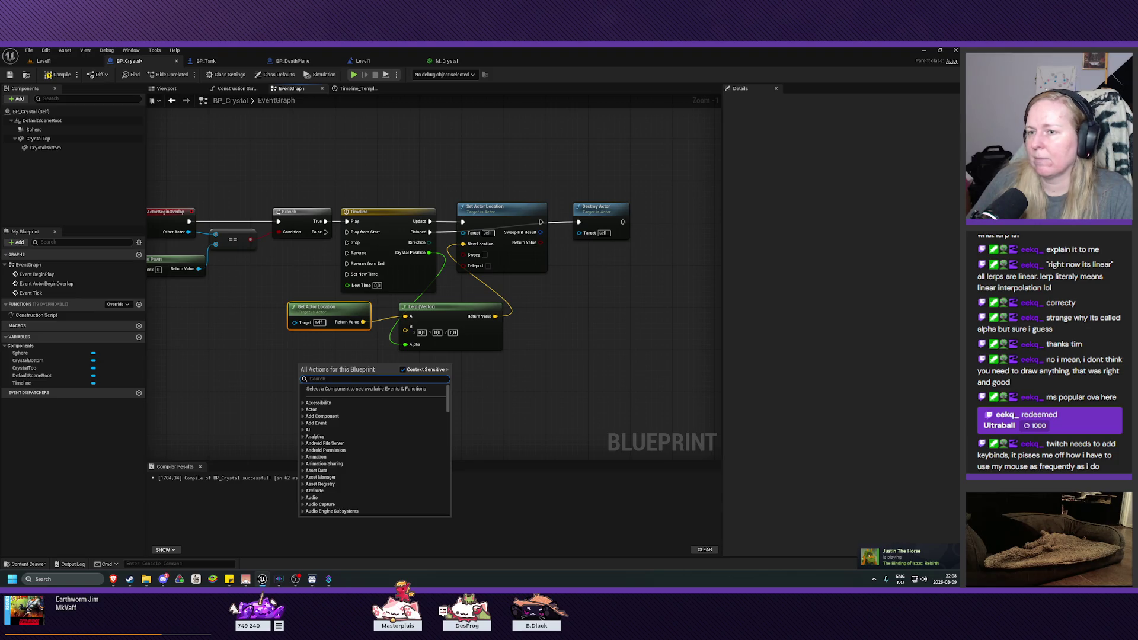
click(518, 405)
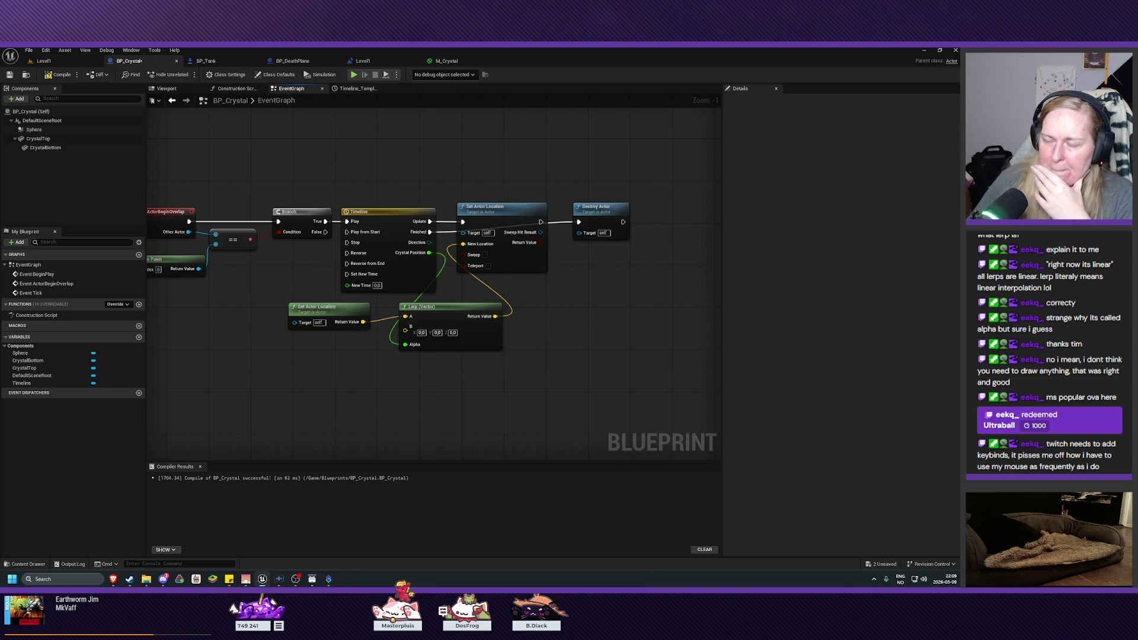
- Unhook Get Actor Location from Lerp A and feed Get Player Pawn into its Target
mouse_move(332, 306)
mouse_down()
mouse_move(333, 322)
mouse_move(389, 341)
mouse_move(405, 335)
mouse_up()
alt+click(384, 330)
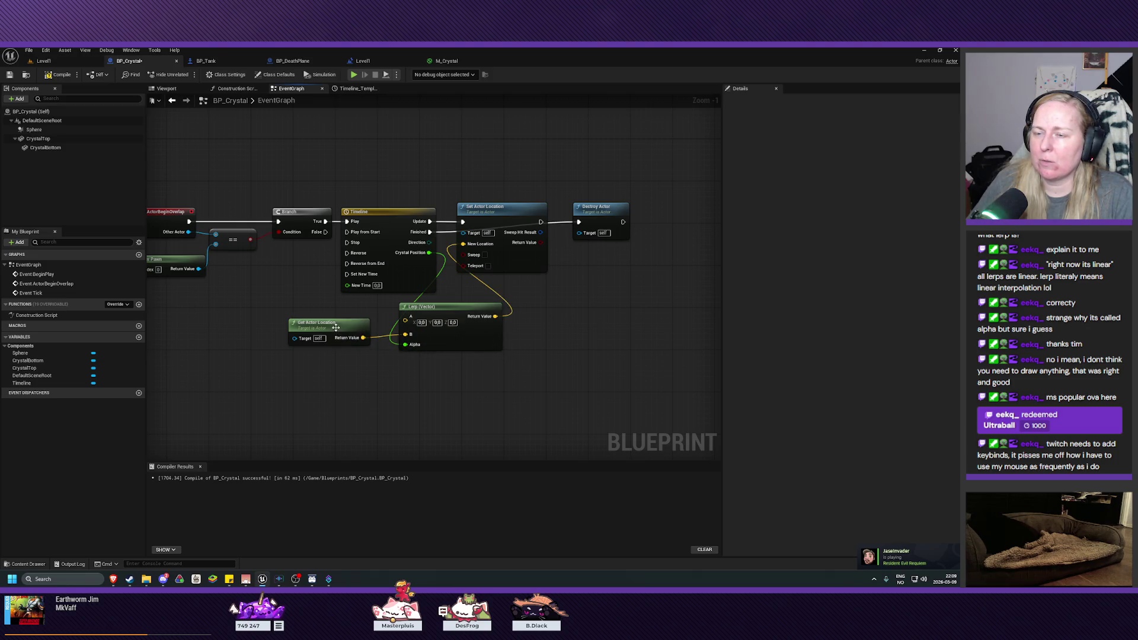
mouse_move(232, 345)
mouse_down()
mouse_move(359, 321)
mouse_move(349, 339)
mouse_up()
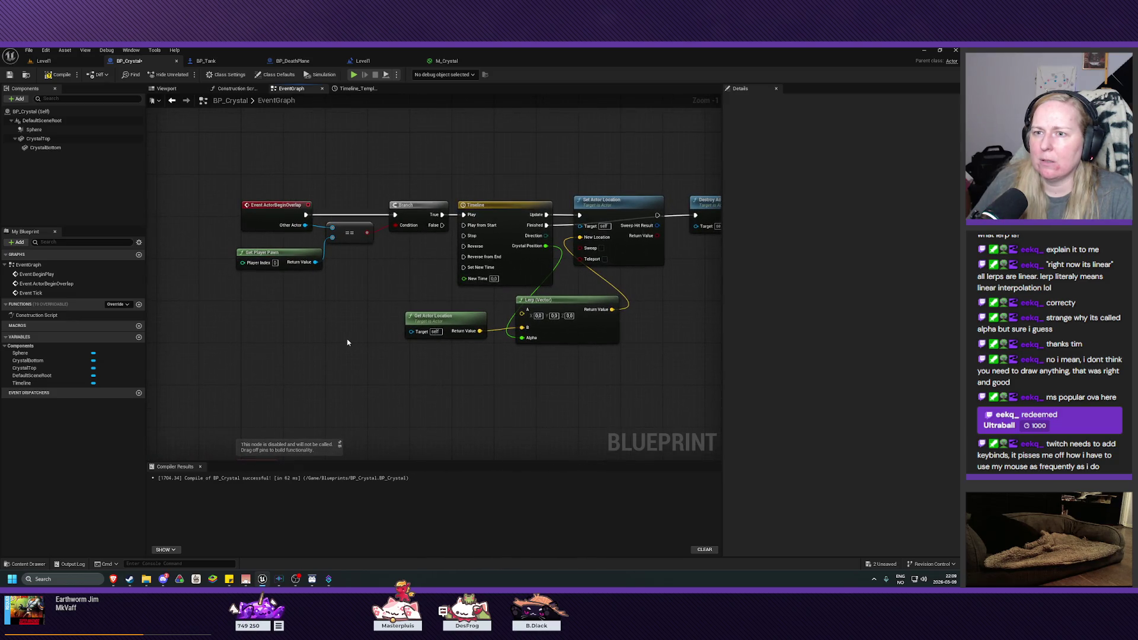
mouse_move(315, 262)
mouse_down()
mouse_move(402, 330)
mouse_move(450, 324)
mouse_up()
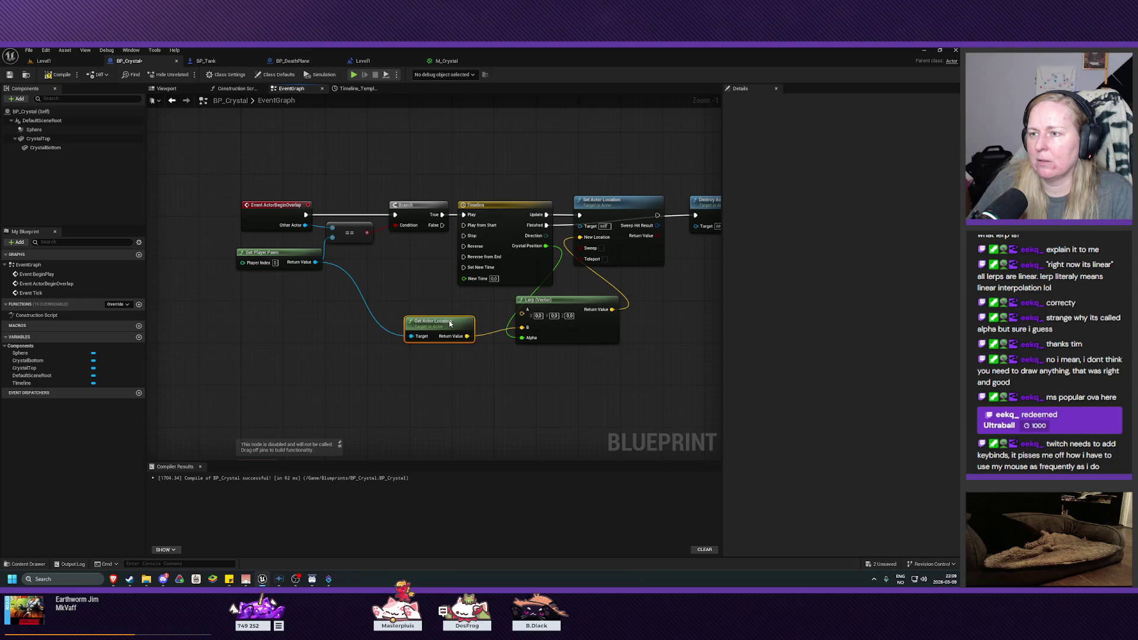
key(Home)
- Compile and save BP_Crystal, then add a new Boolean variable named NewVar
click(56, 75)
click(10, 74)
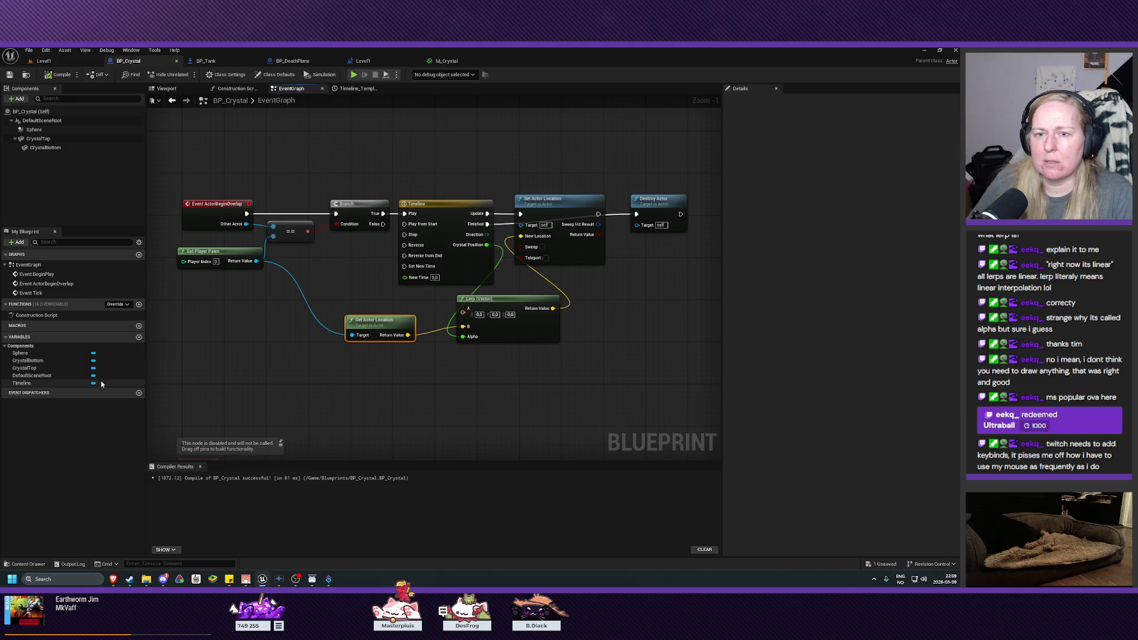
click(138, 337)
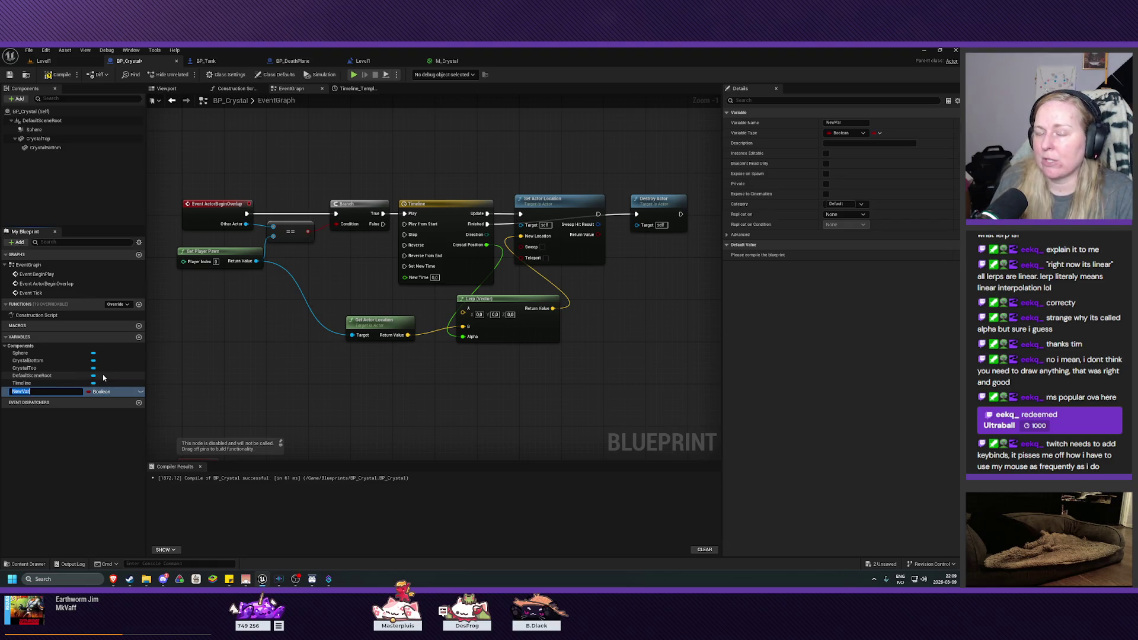
- Keep the name NewVar, then add a self-targeted Get Actor Location wired into the Lerp's A input
click(89, 424)
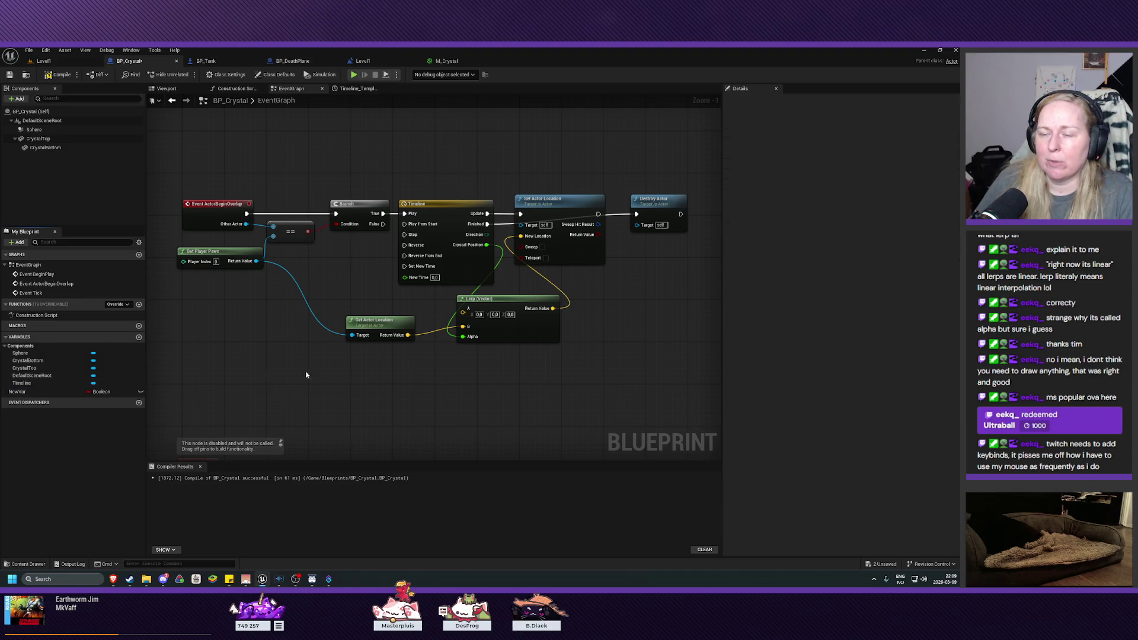
right_click(341, 292)
text(get)
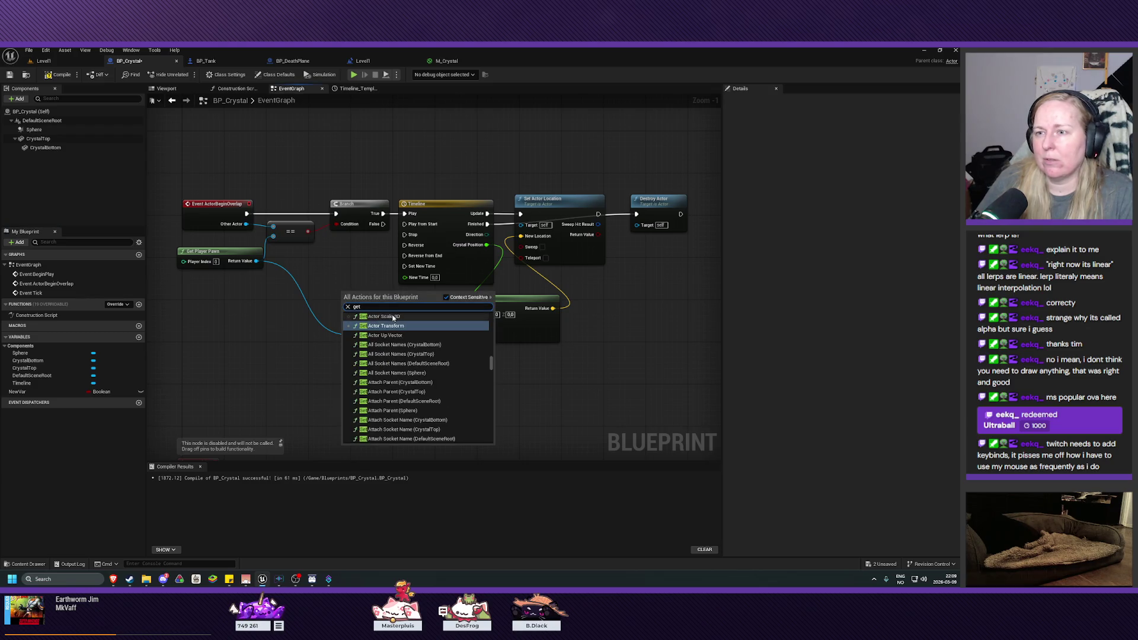
text( act)
text(or loca)
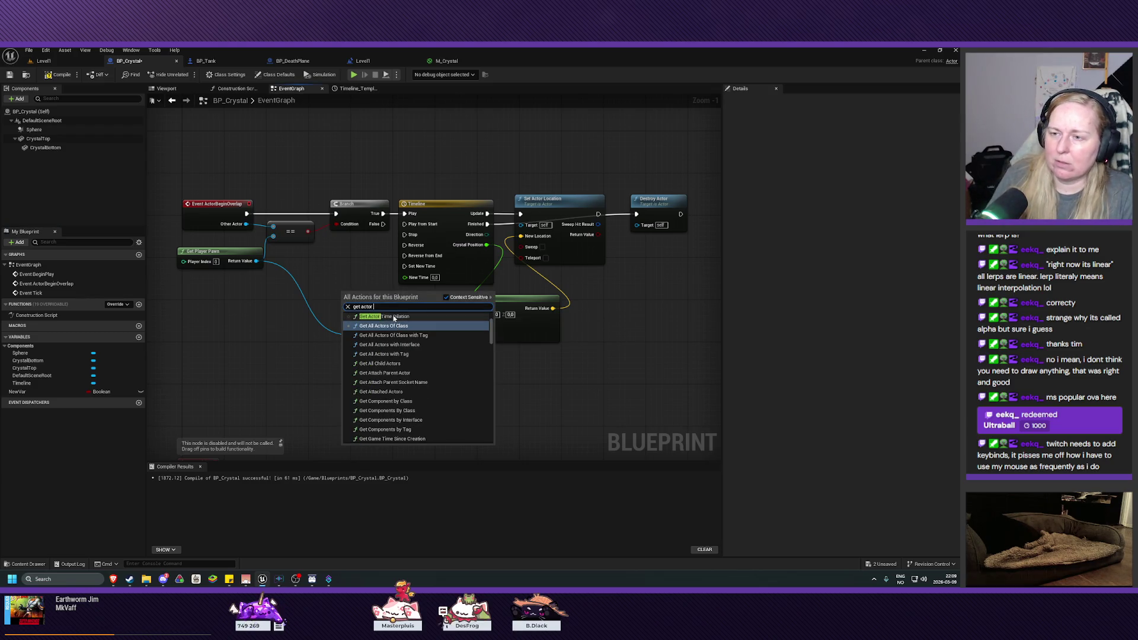
click(402, 332)
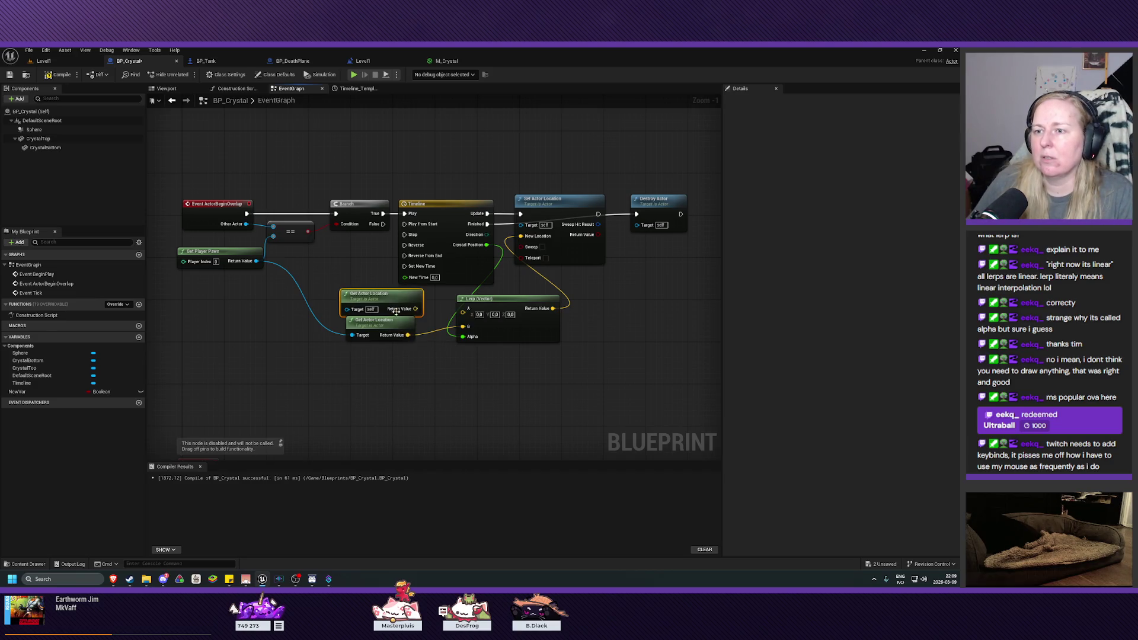
drag(415, 309, 463, 311)
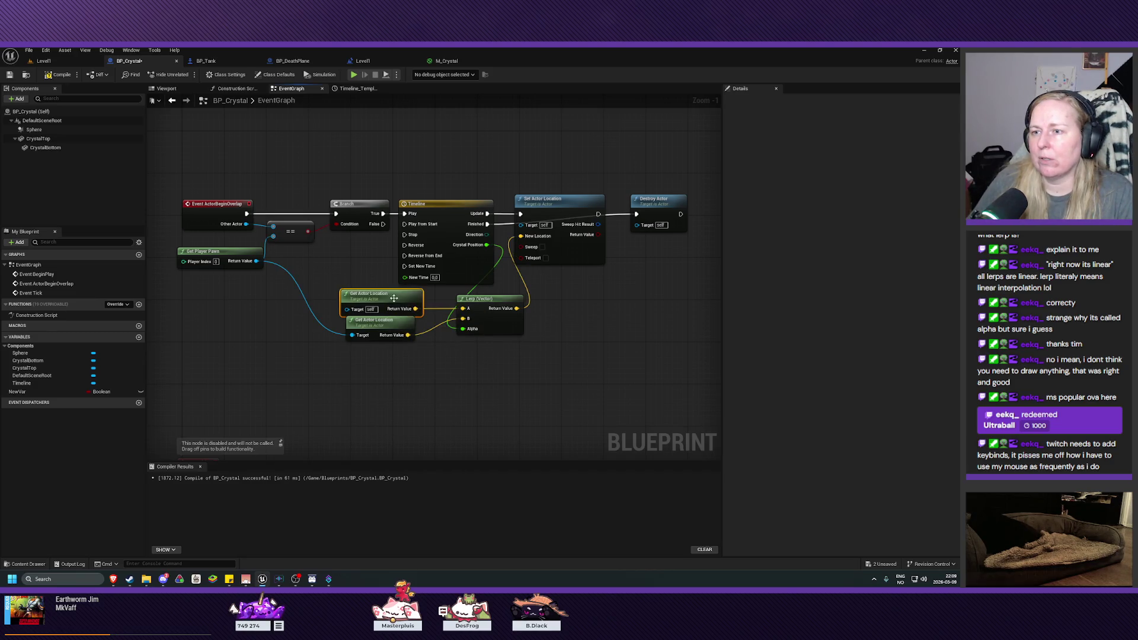
drag(389, 294, 352, 262)
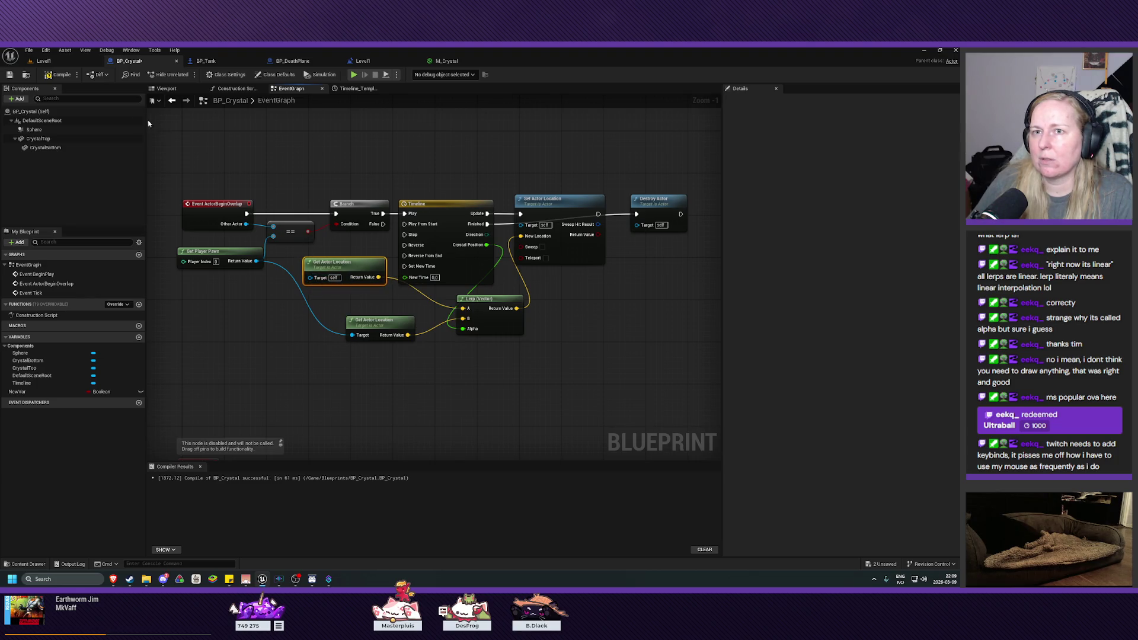
- Compile and save BP_Crystal, then go back to Level1
click(58, 74)
click(9, 75)
click(59, 61)
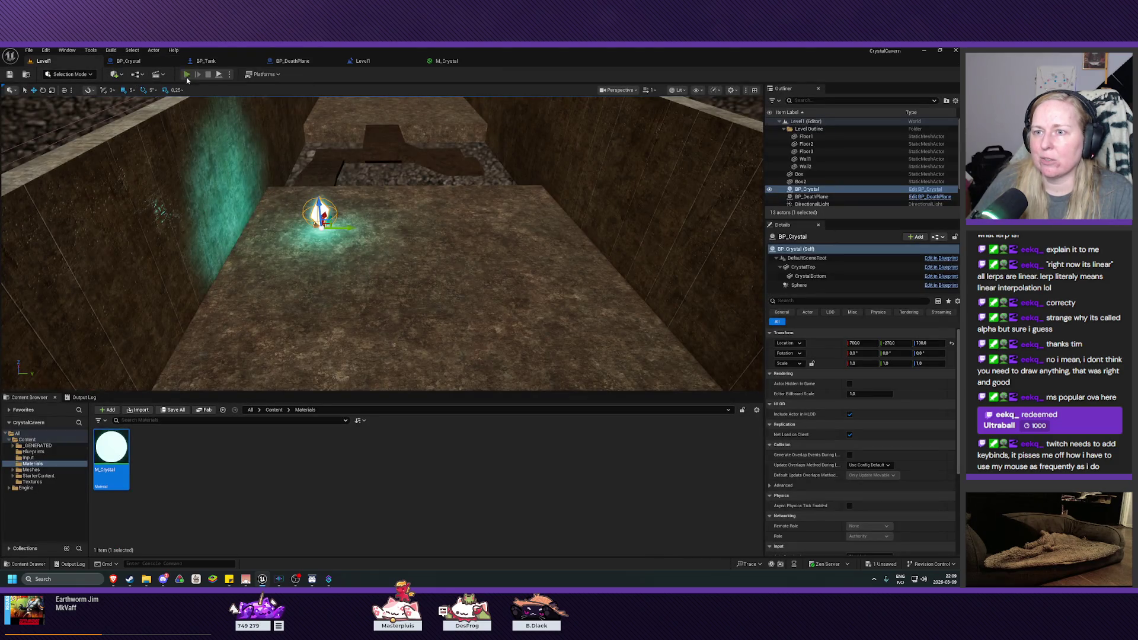
- Run a brief play test, then Alt-drag a copy of the crystal to create BP_Crystal2
click(187, 74)
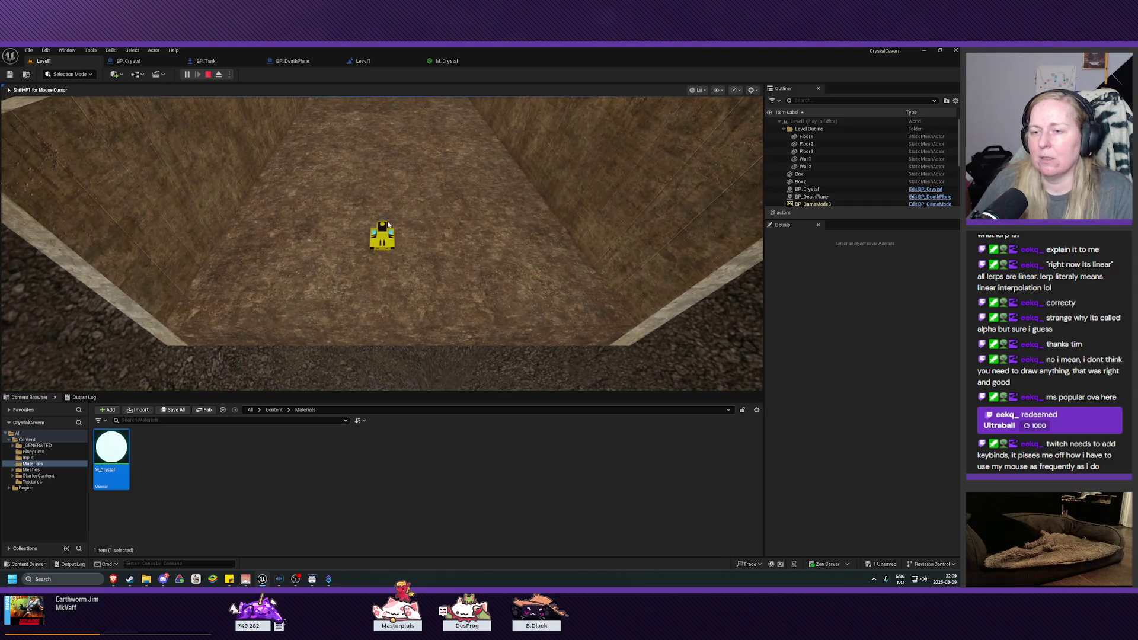
key(Escape)
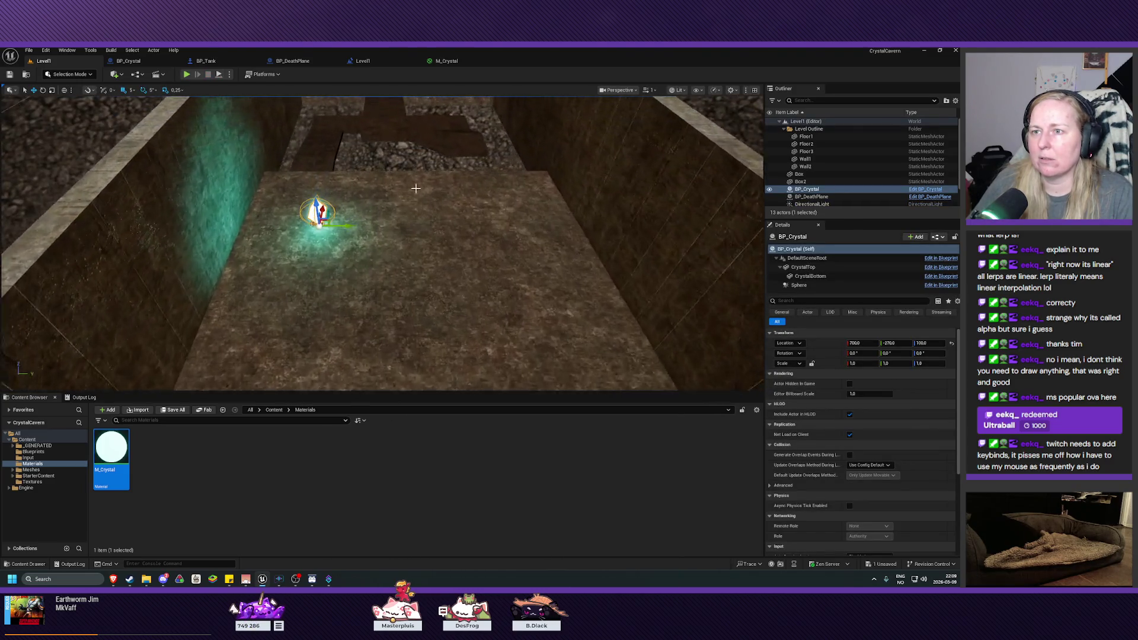
drag(341, 221, 510, 235)
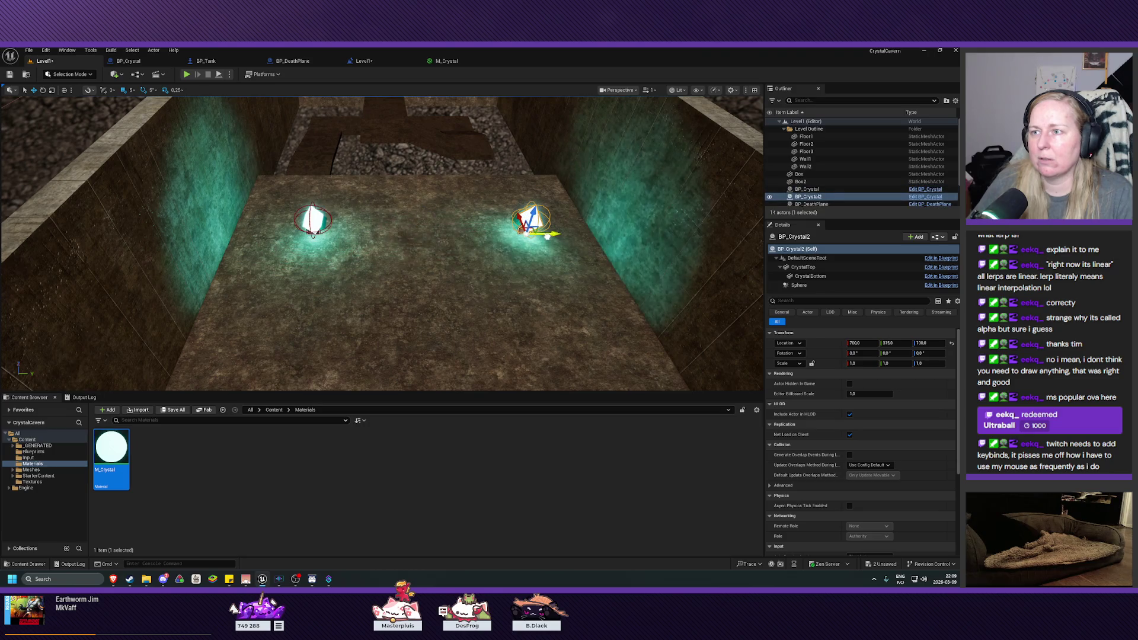
- Playtest by driving the tank into both crystals, then stop the session
key(alt+p)
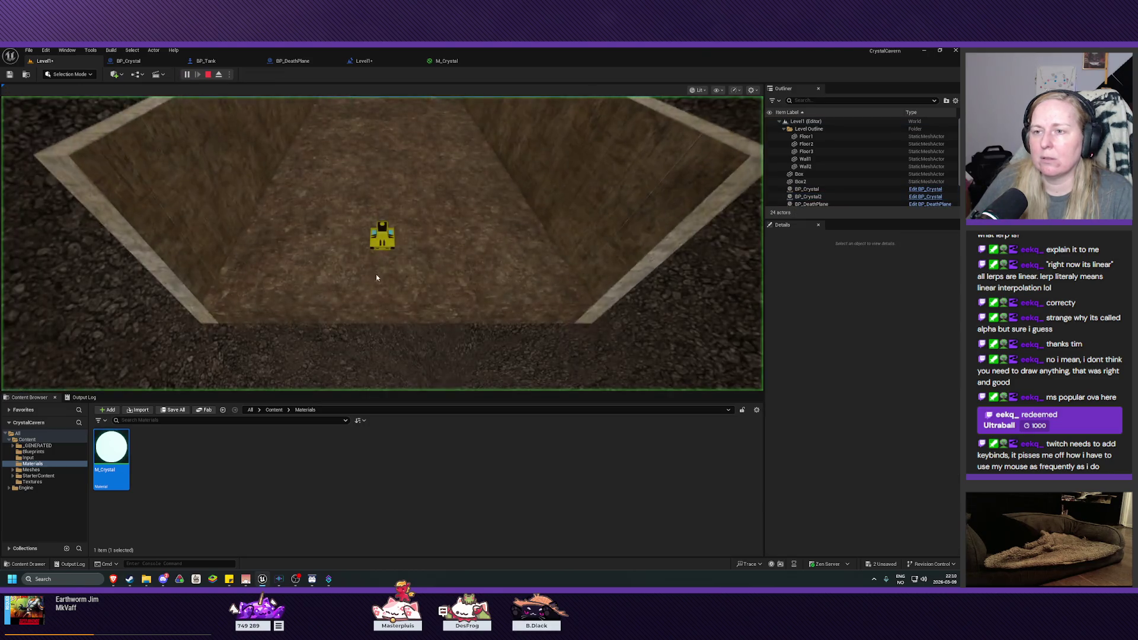
key(w)
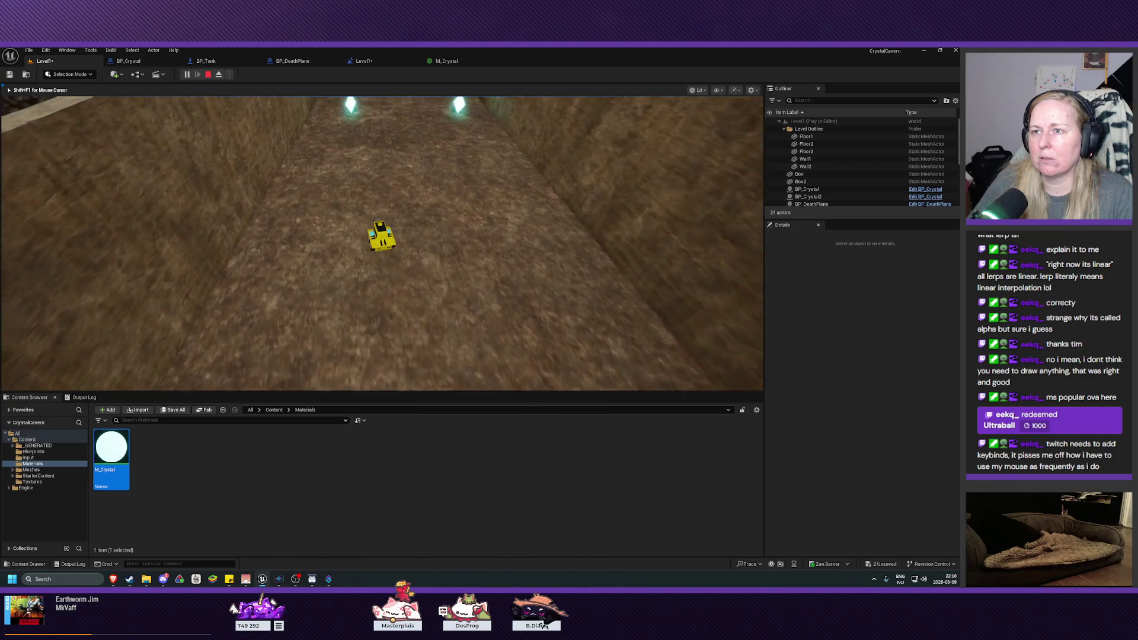
key(w)
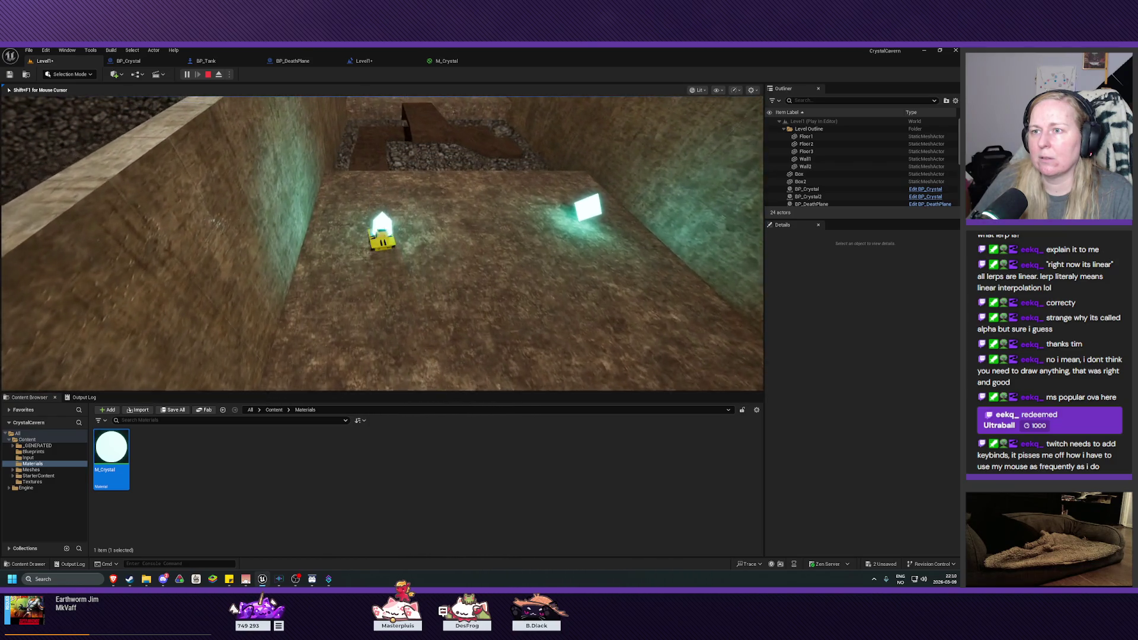
key(w)
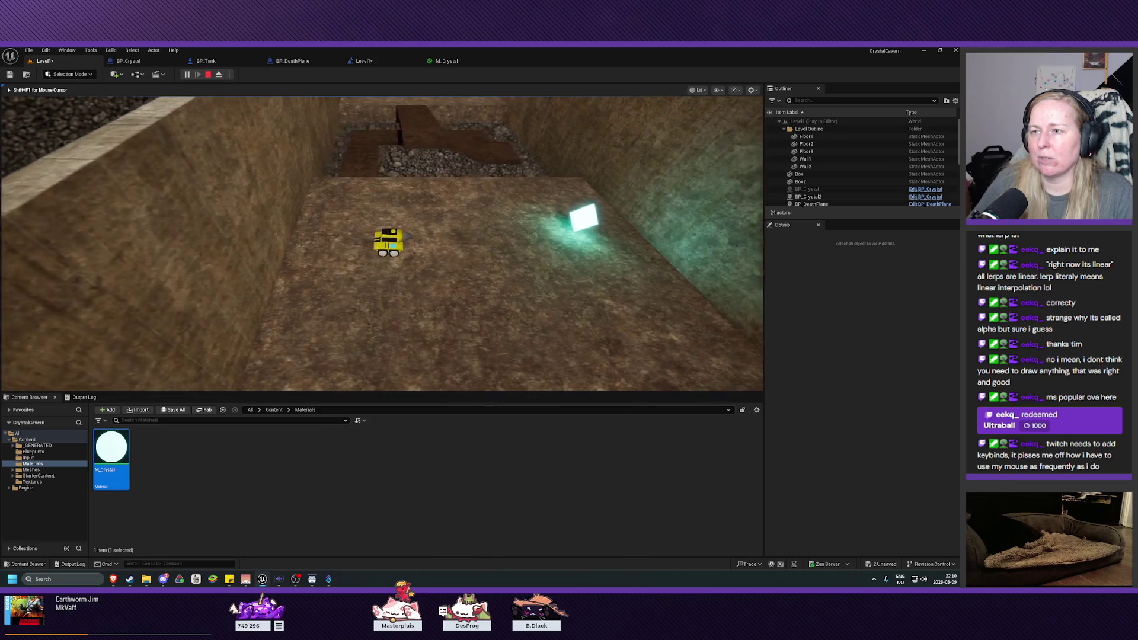
key(w)
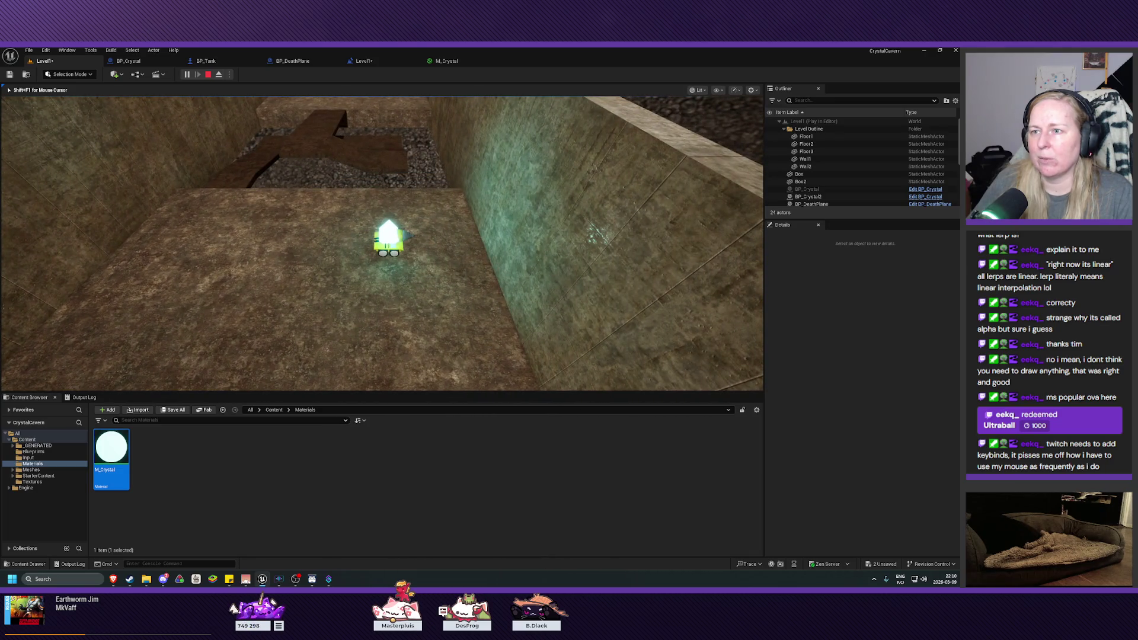
key(Escape)
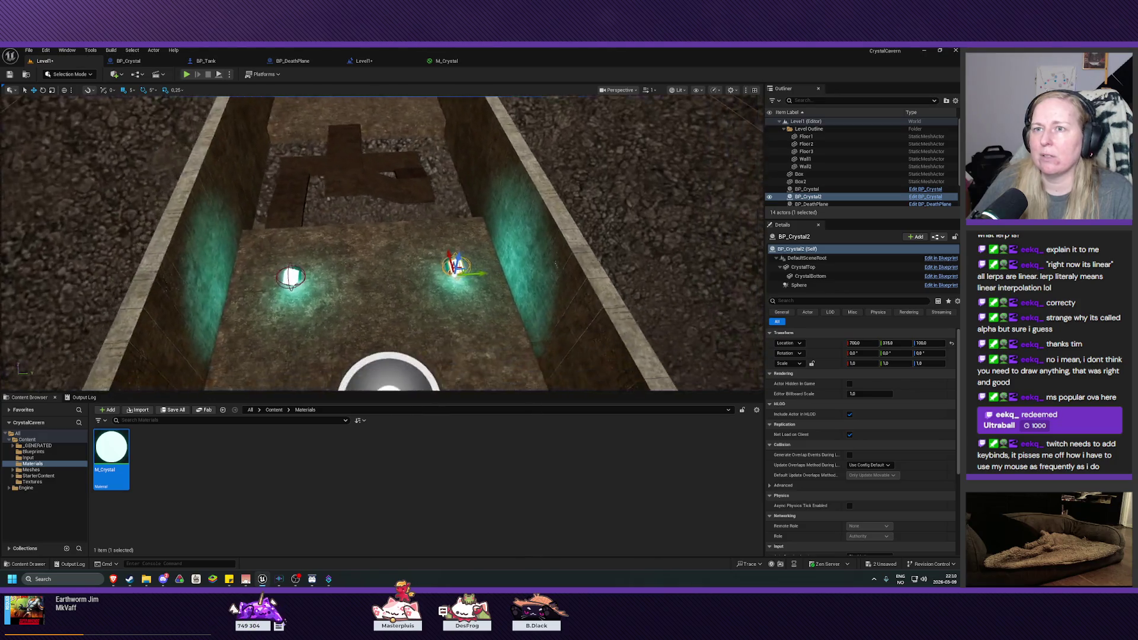
scroll(382, 243, up, 5)
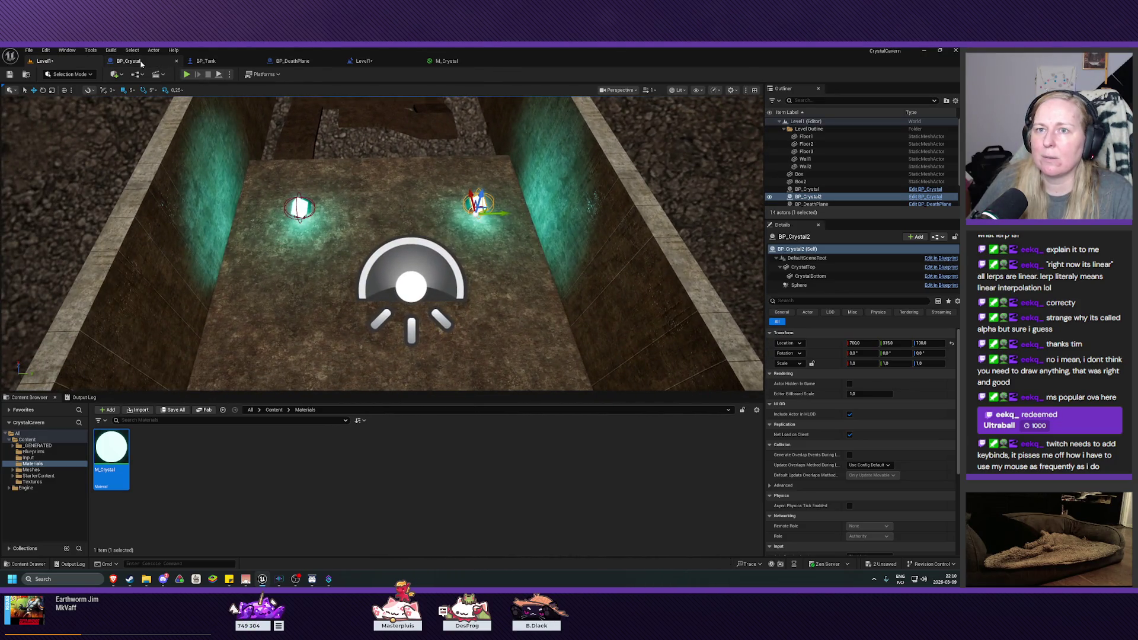
- Open BP_Crystal's Timeline editor and set its length to 0.50
click(128, 60)
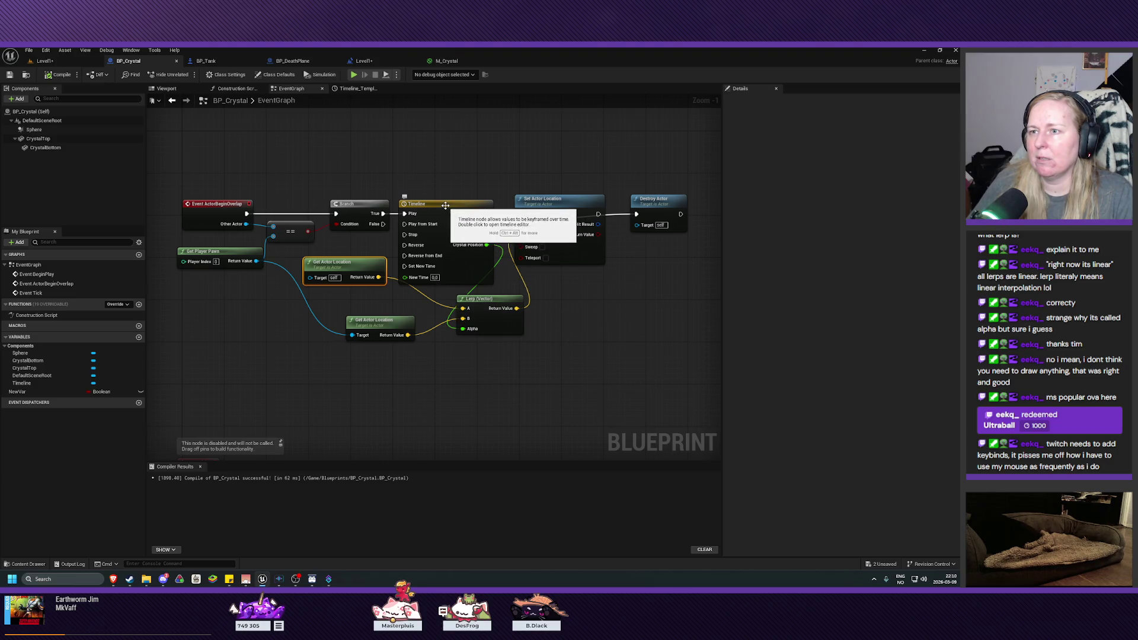
double_click(439, 223)
click(219, 109)
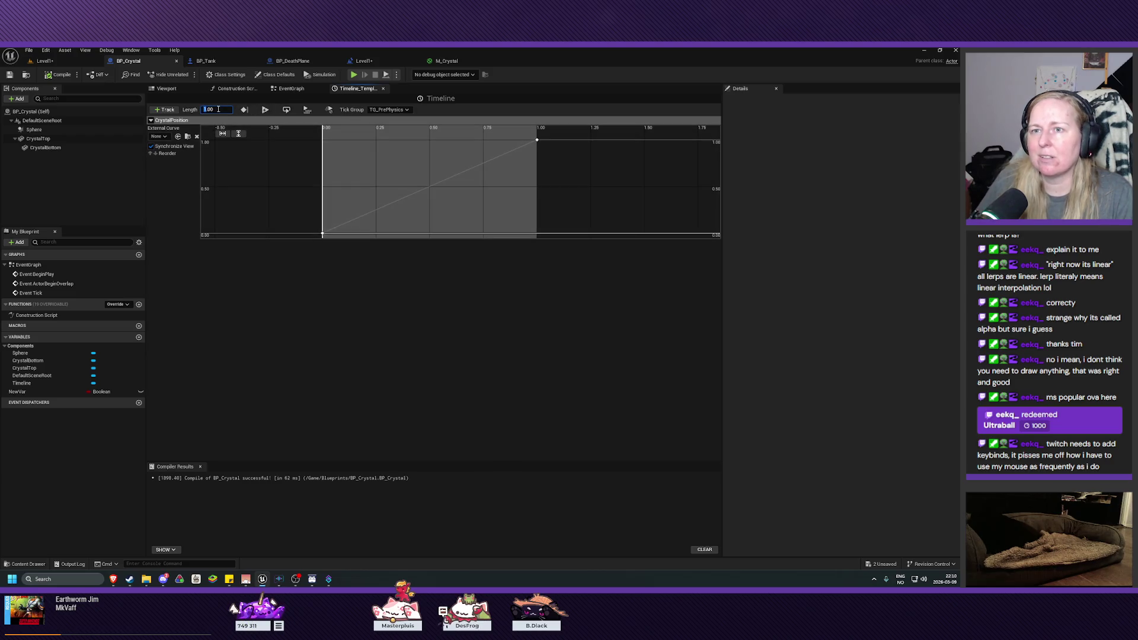
text(0.5)
key(Return)
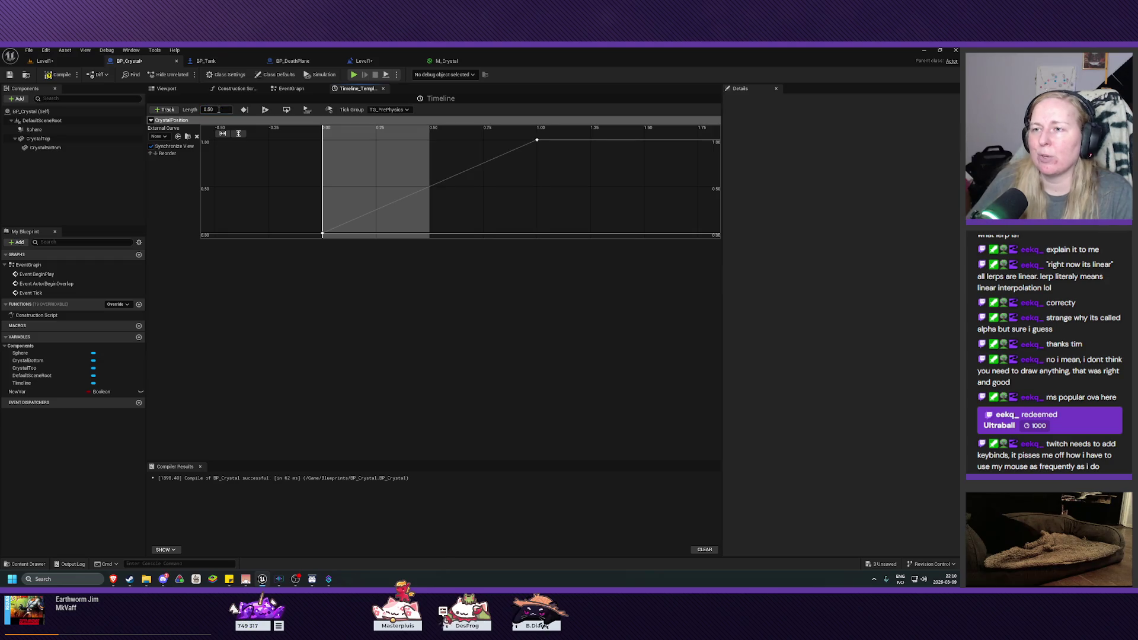
- Move the curve's end key to time 0.5, compile and save, and return to Level1
click(538, 141)
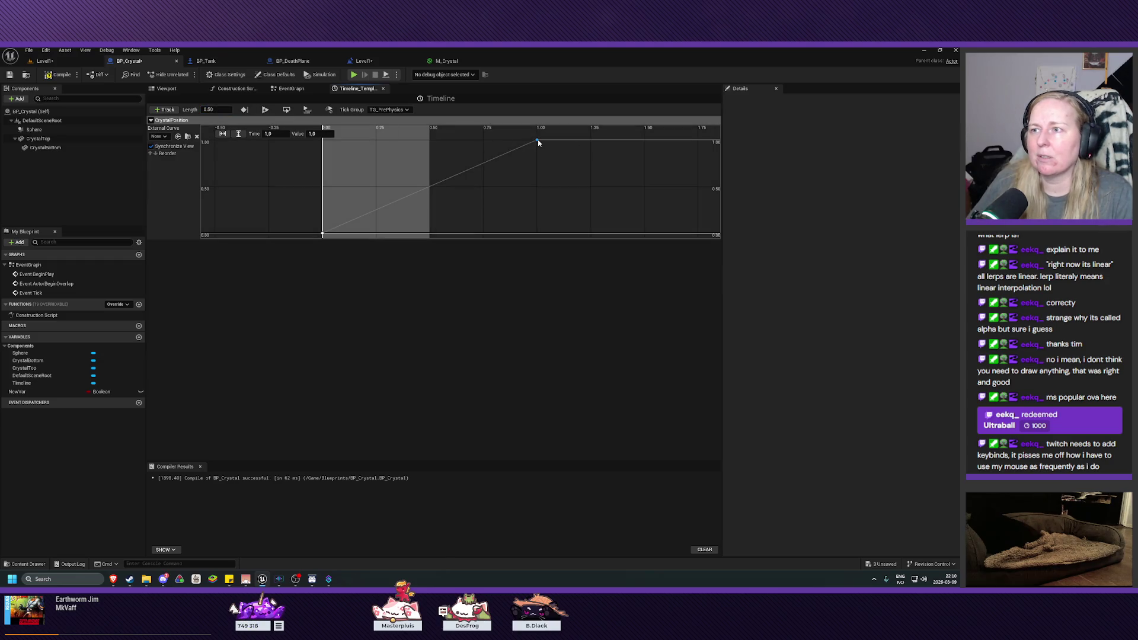
click(270, 134)
text(.5)
key(Return)
click(51, 76)
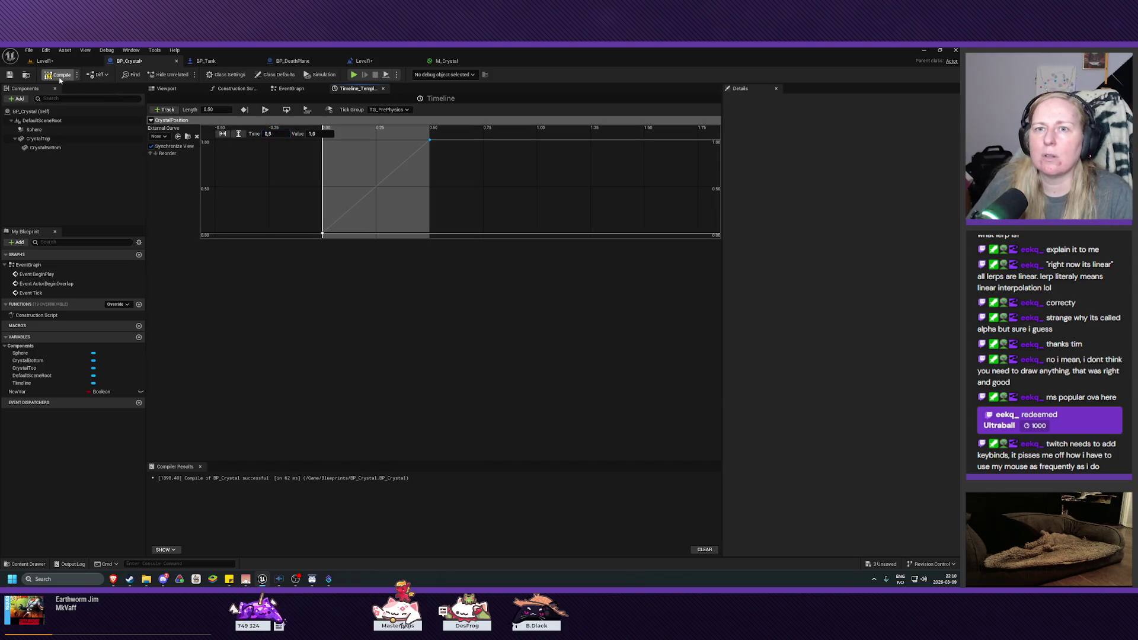
click(44, 60)
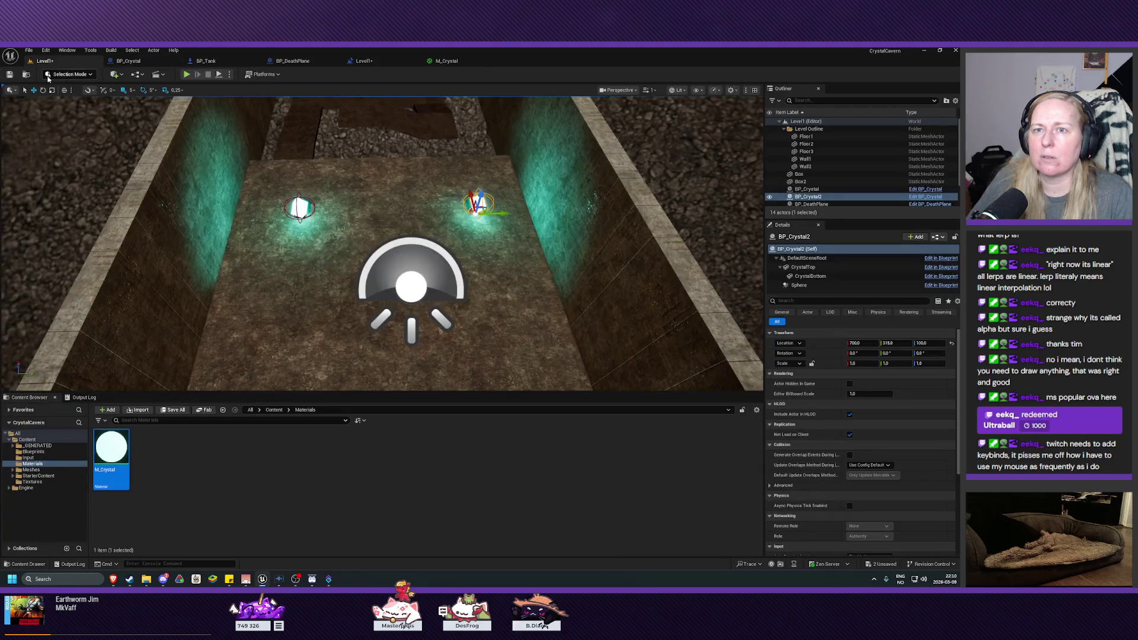
- Save Level1, playtest collecting both crystals with the tank, then reopen BP_Crystal's CrystalPosition timeline
click(10, 74)
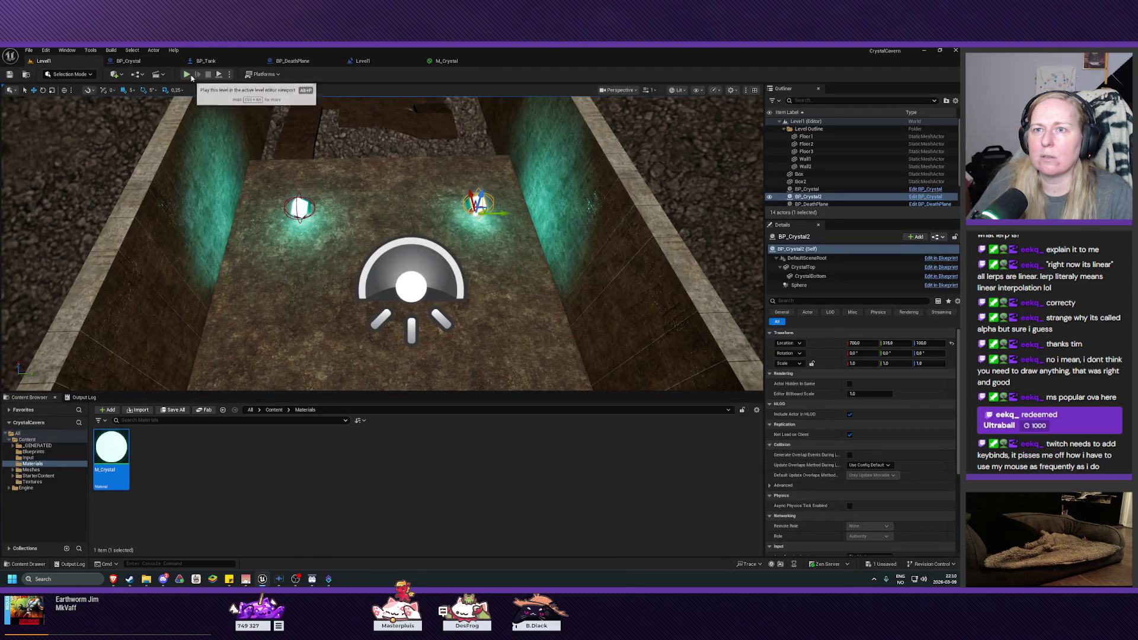
click(186, 75)
key(w)
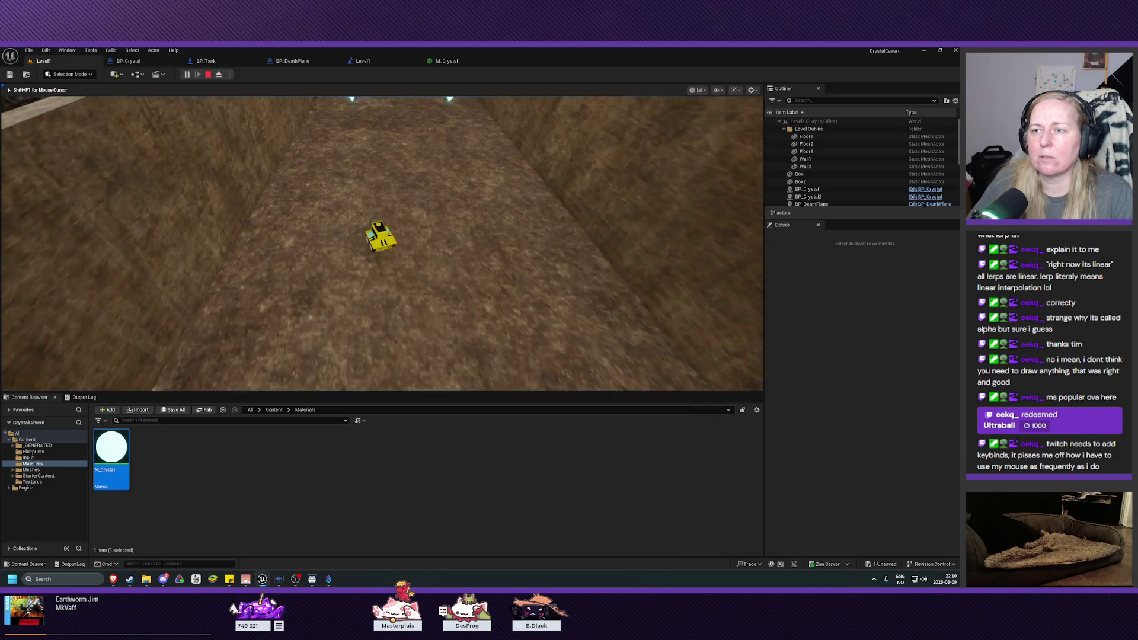
key(w)
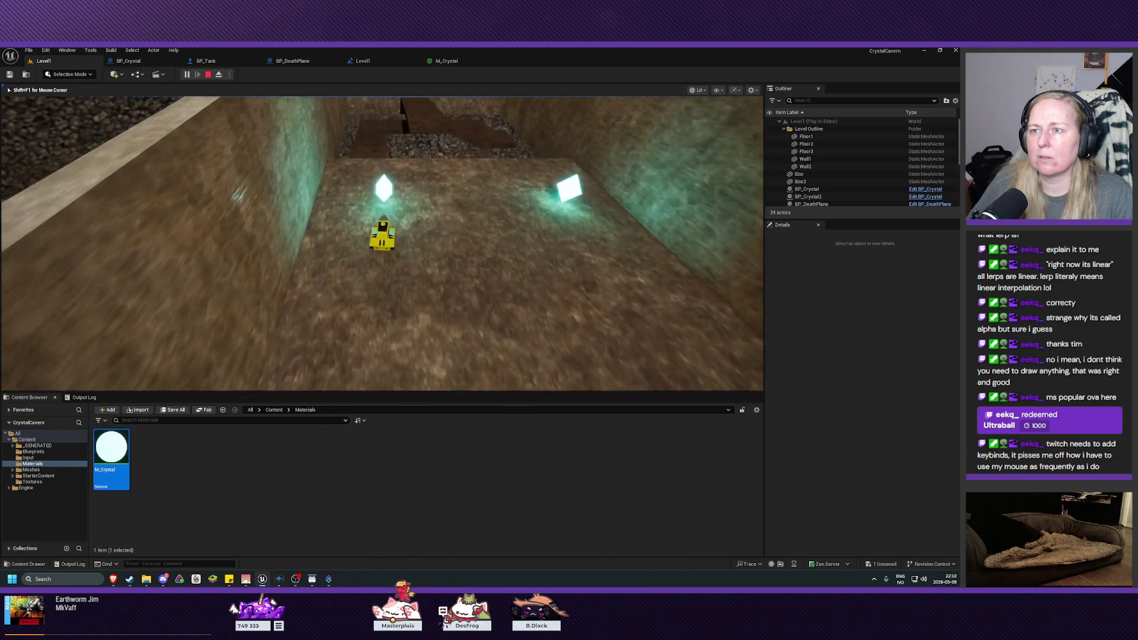
key(d)
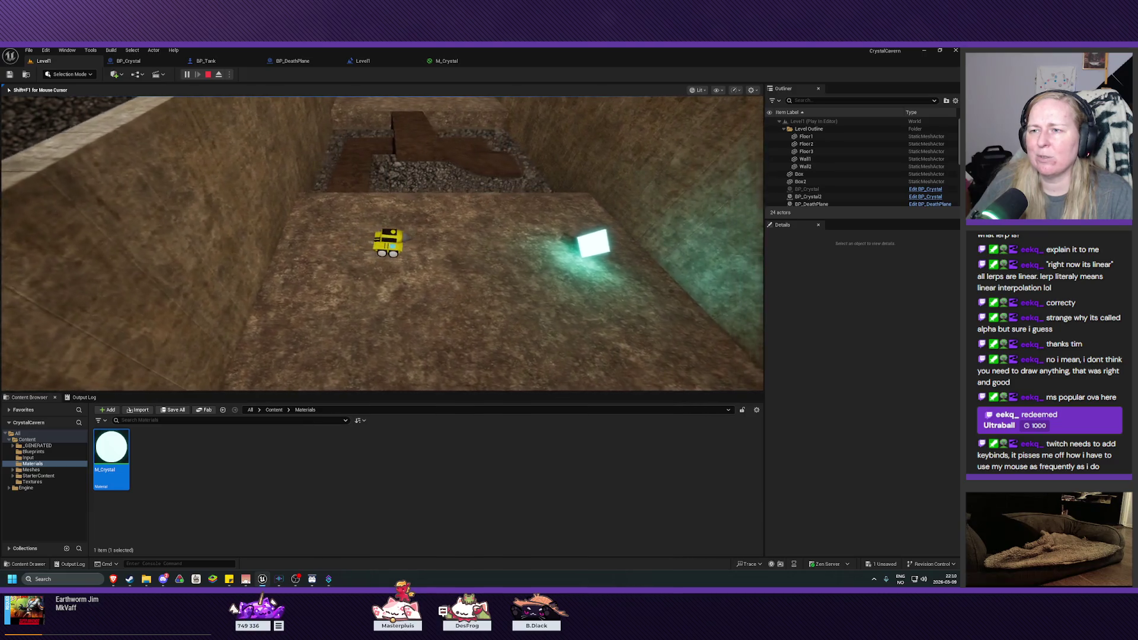
key(w)
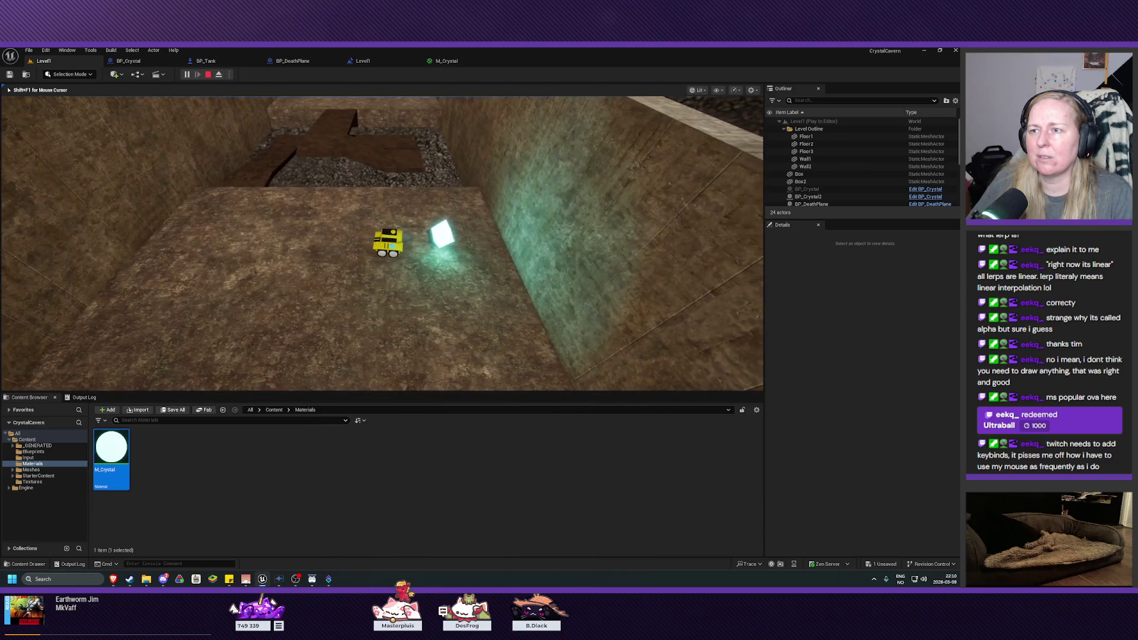
key(Escape)
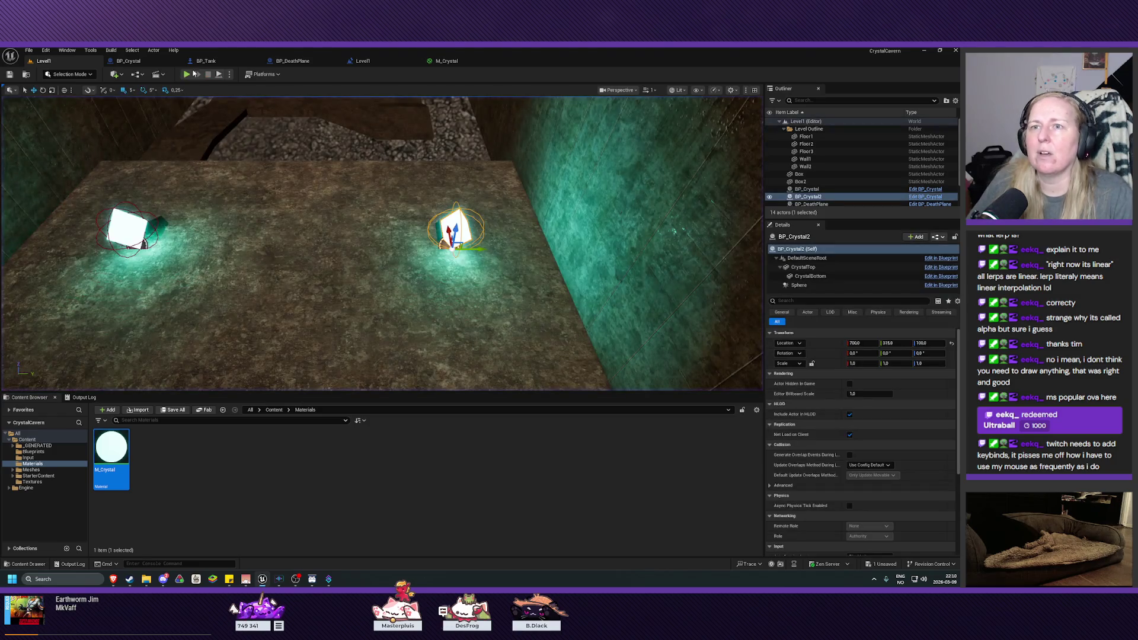
click(205, 62)
click(128, 62)
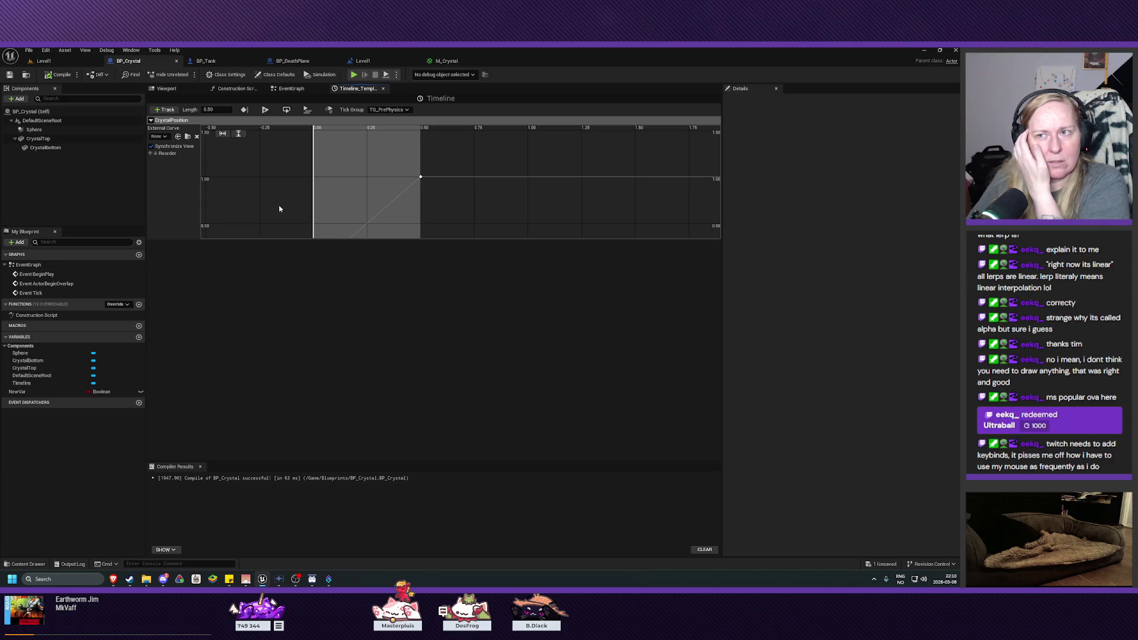
click(241, 63)
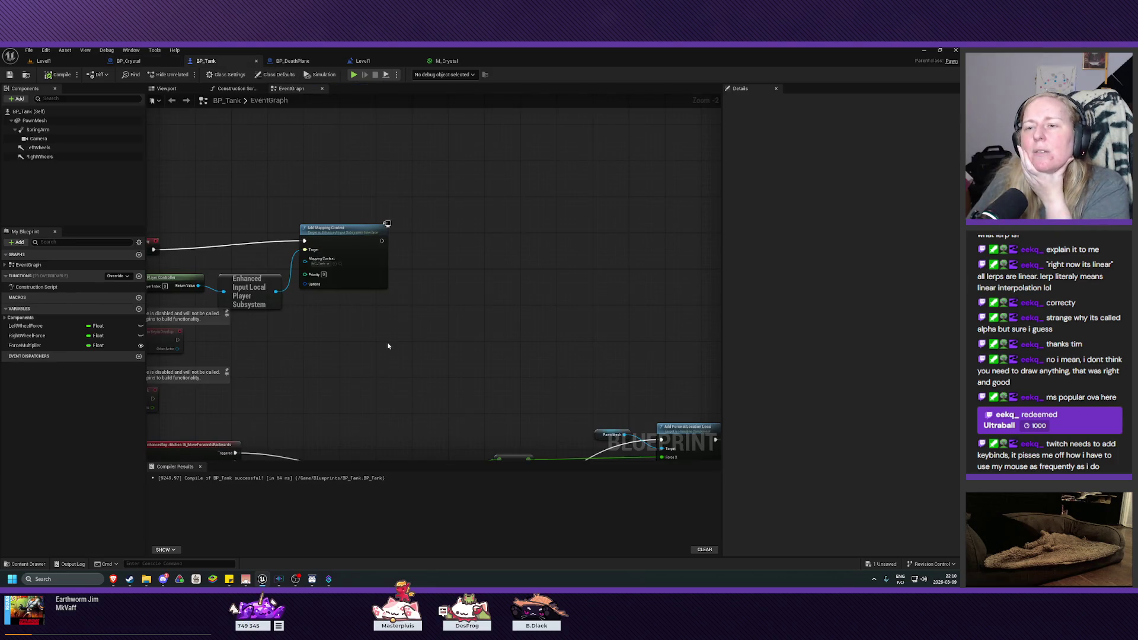
click(128, 61)
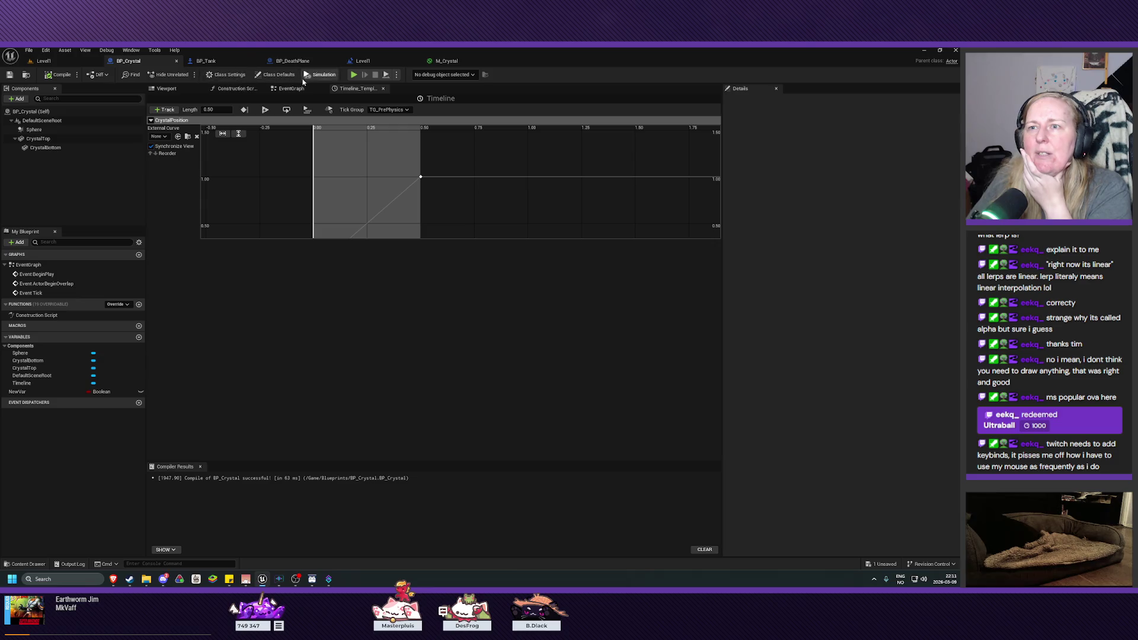
click(291, 88)
mouse_move(358, 347)
mouse_down()
mouse_move(322, 399)
mouse_move(317, 382)
mouse_up()
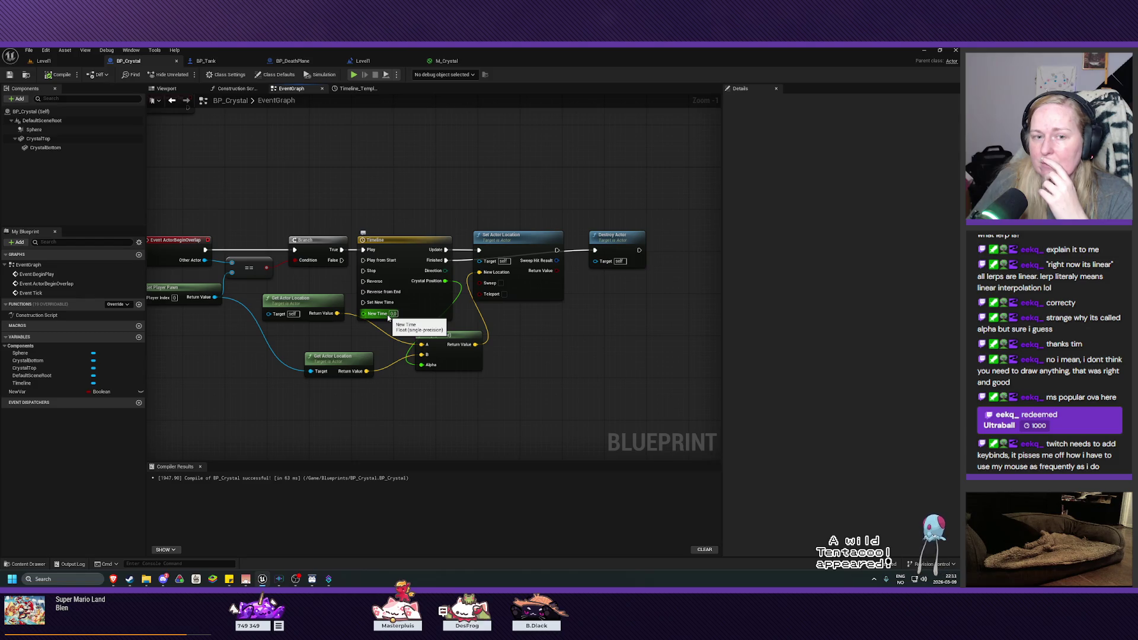
double_click(395, 239)
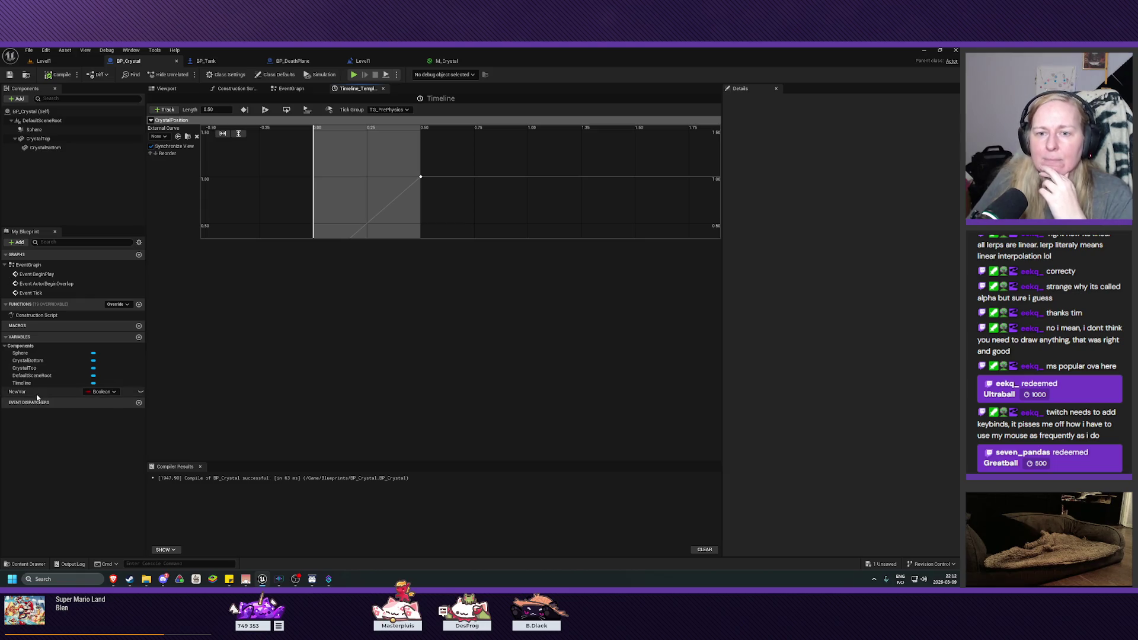
- Rename the NewVar variable to CrystalStartPosition
click(71, 392)
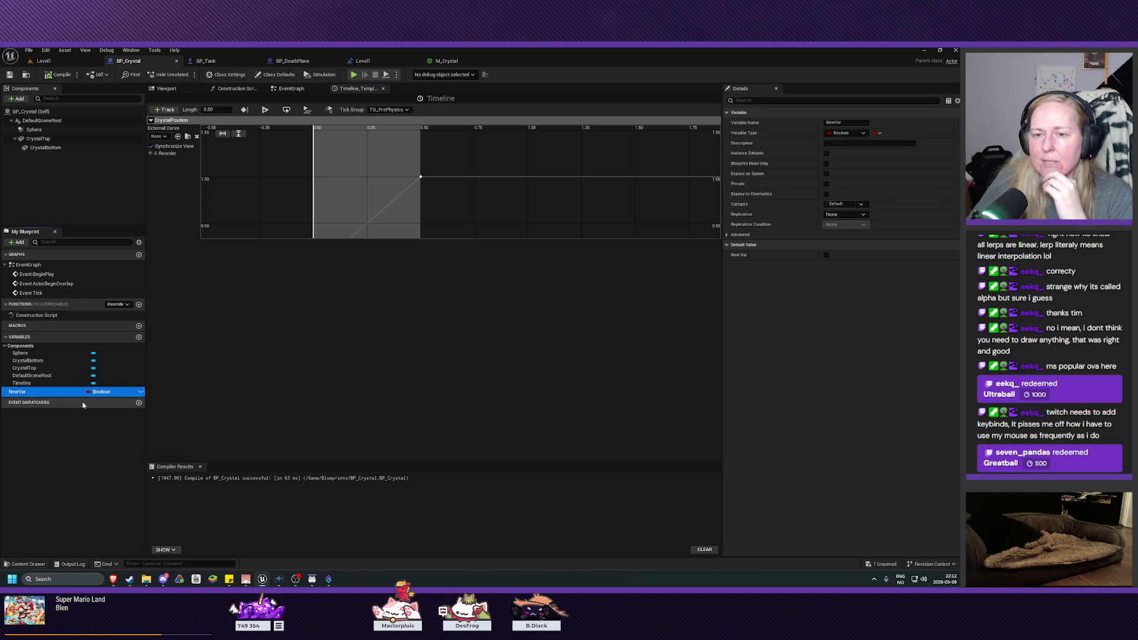
click(22, 392)
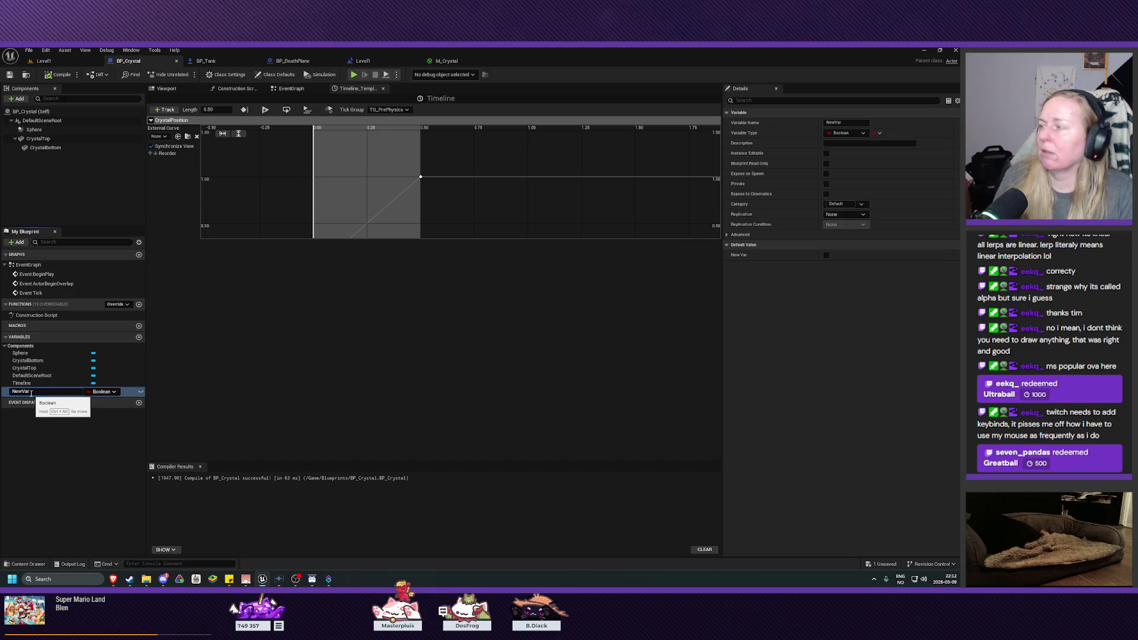
key(BackSpace)
text(rys)
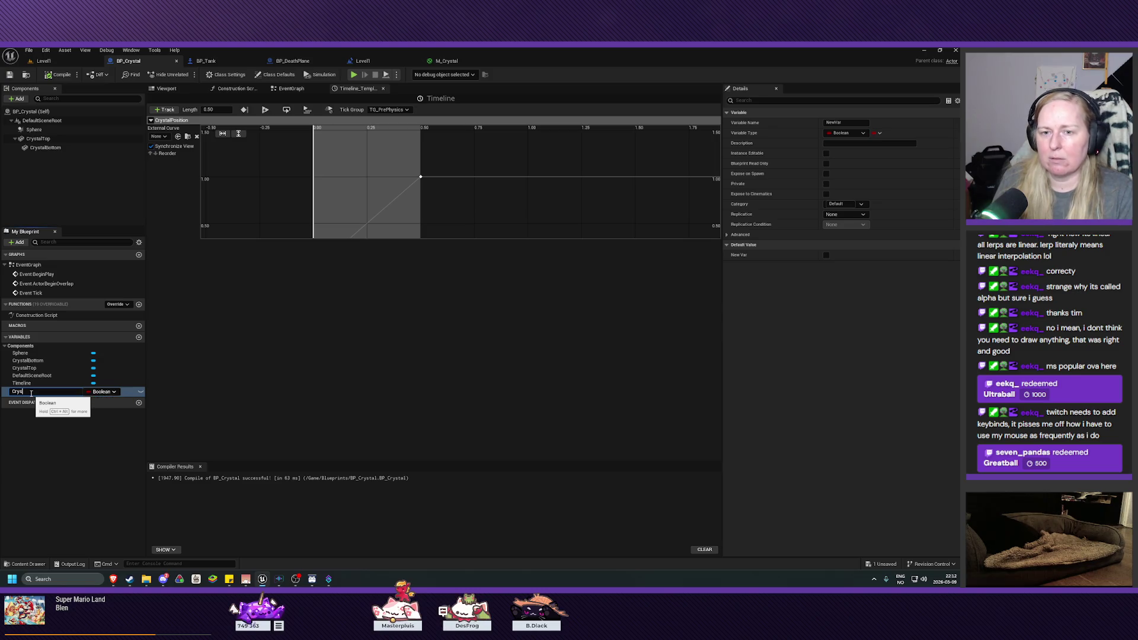
text(tion)
key(Return)
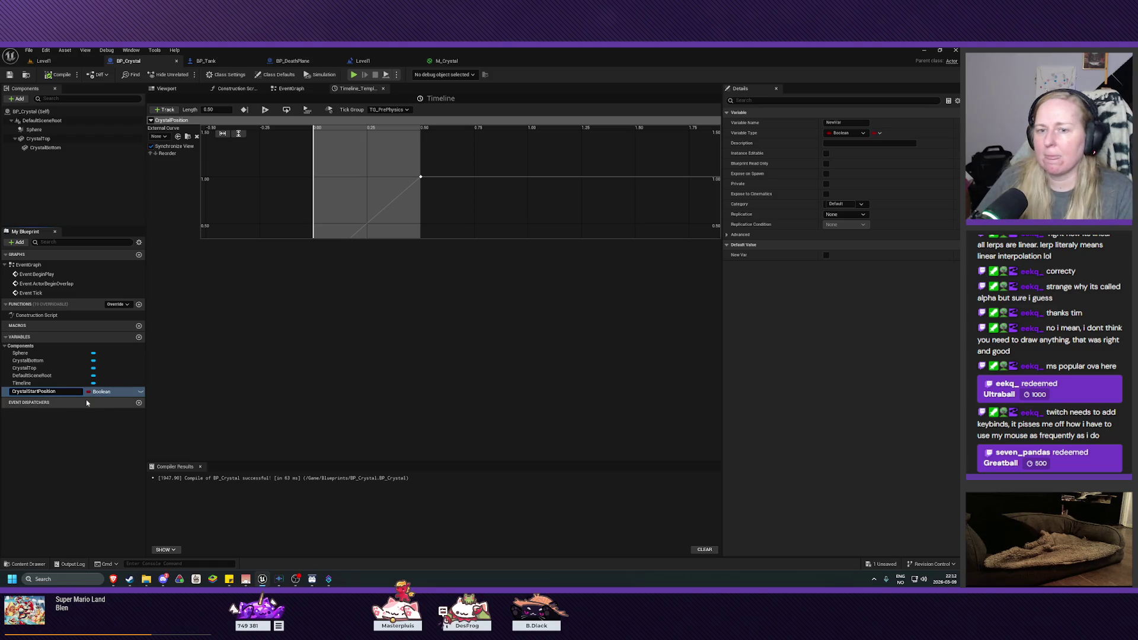
- Make CrystalStartPosition a Vector and return to the event graph's Get Actor Location node
click(106, 393)
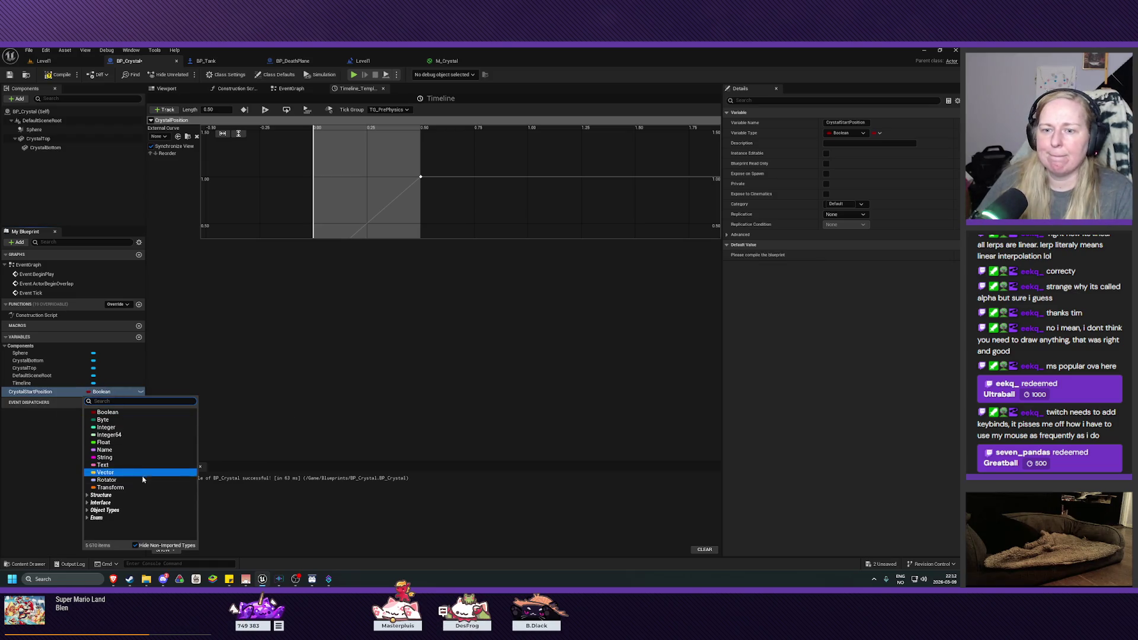
click(142, 472)
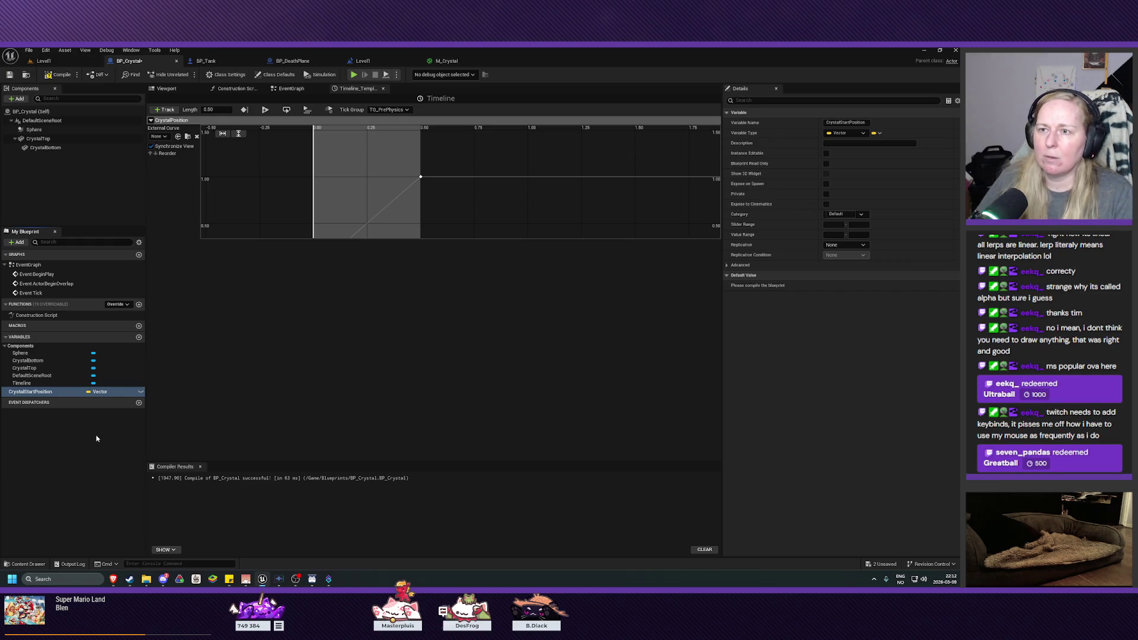
click(290, 89)
click(343, 306)
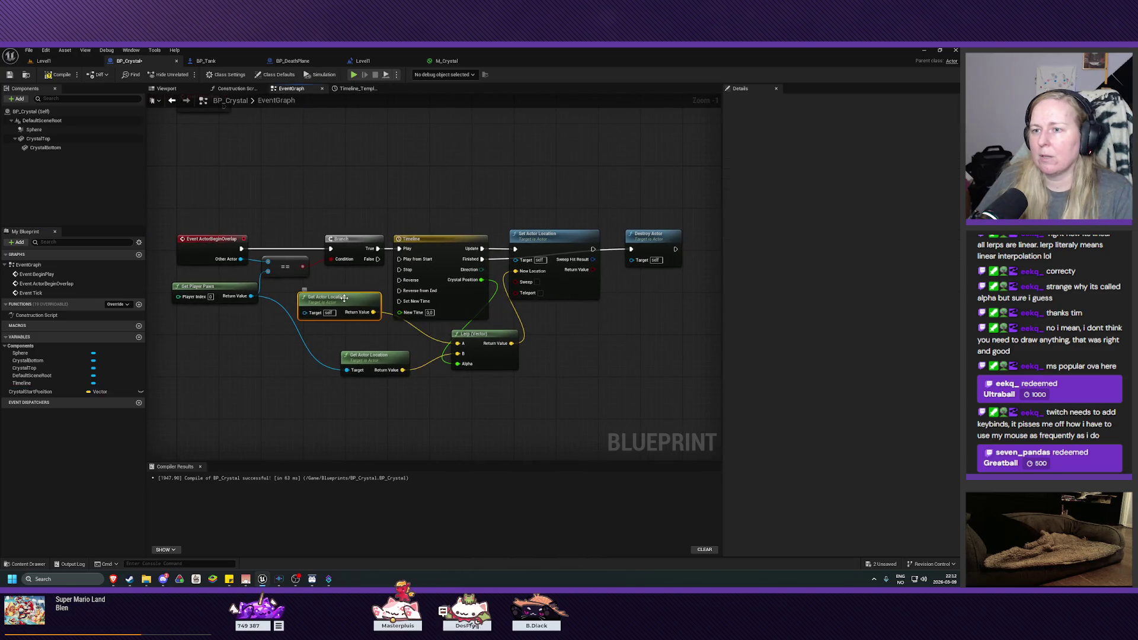
- Delete the Get Actor Location node and place a CrystalStartPosition getter near the Lerp
key(Delete)
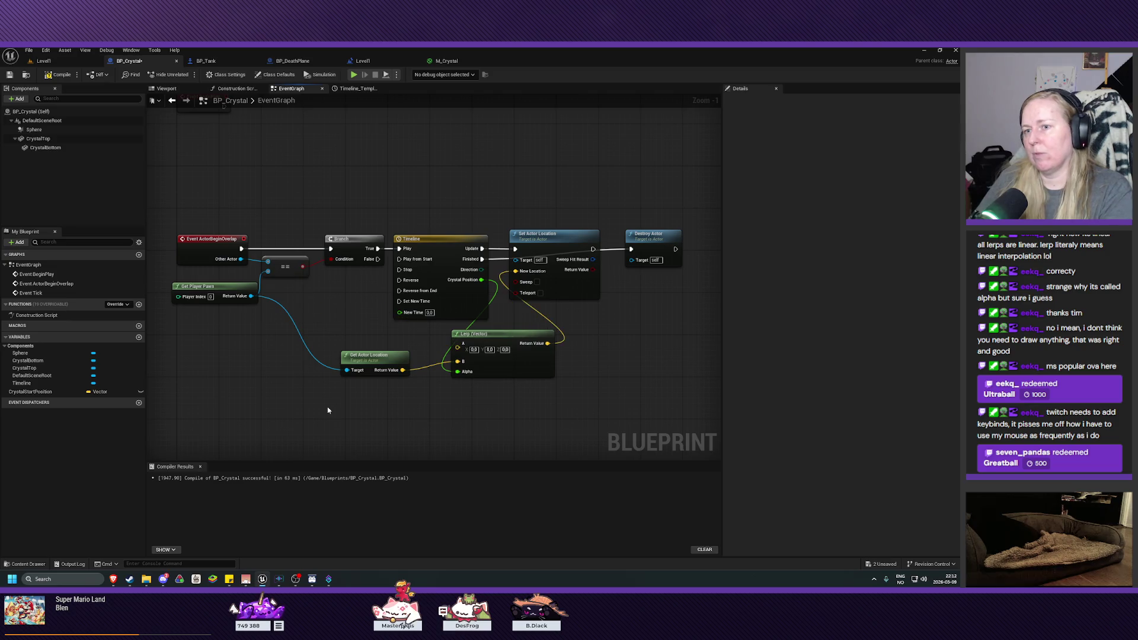
right_click(57, 394)
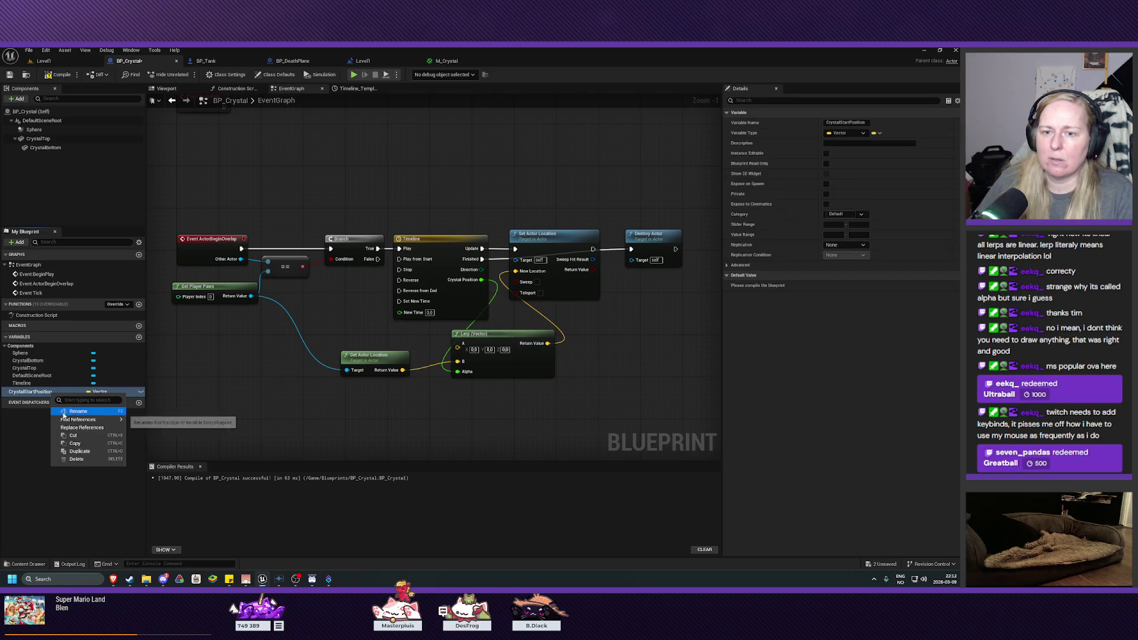
click(56, 398)
mouse_move(56, 392)
mouse_down()
mouse_move(334, 317)
mouse_move(463, 352)
mouse_move(455, 348)
mouse_up()
click(359, 321)
click(374, 332)
- Wire the CrystalStartPosition getter into Lerp A, then compile and save BP_Crystal
drag(381, 320, 457, 343)
drag(359, 322, 380, 338)
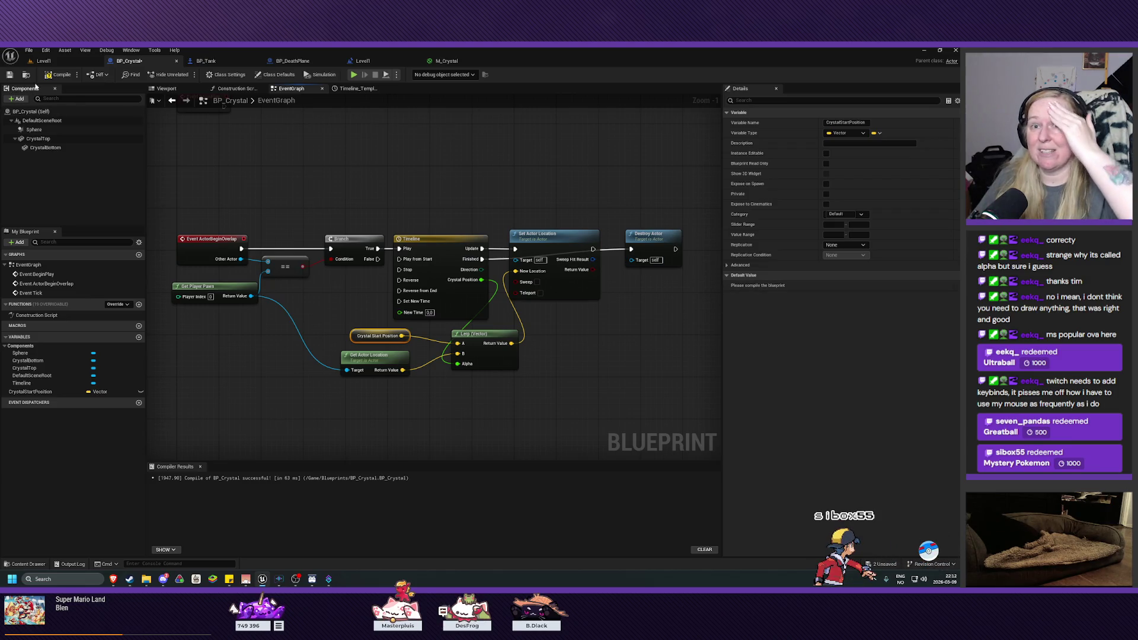
click(58, 75)
click(9, 75)
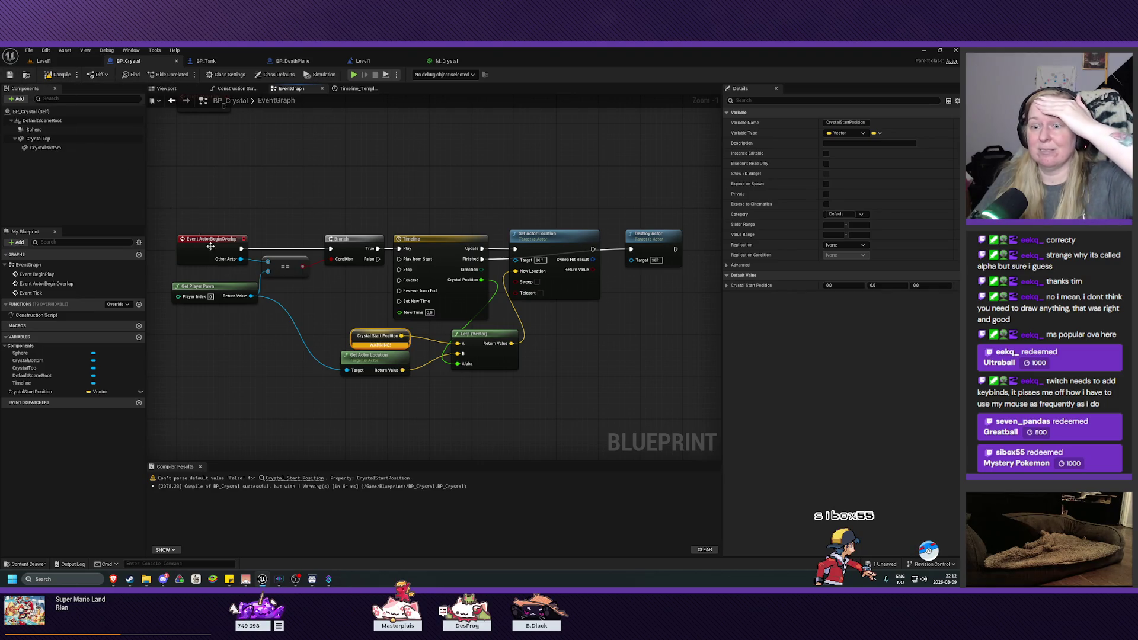